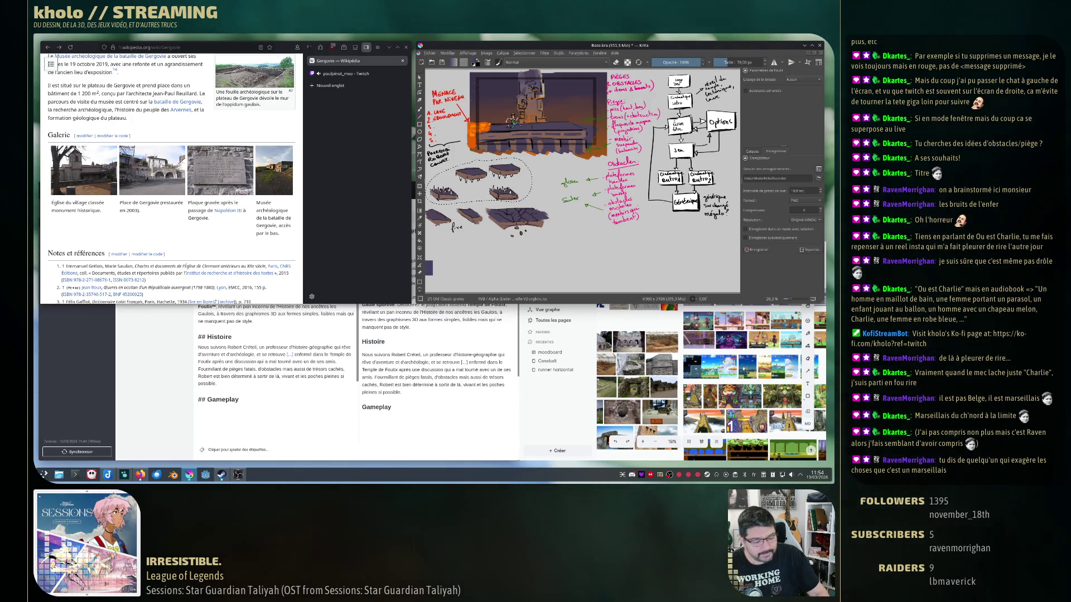
Touch up and lasso the upper platform sketches, then clear that selection.
left_click_drag(468, 167, 511, 188)
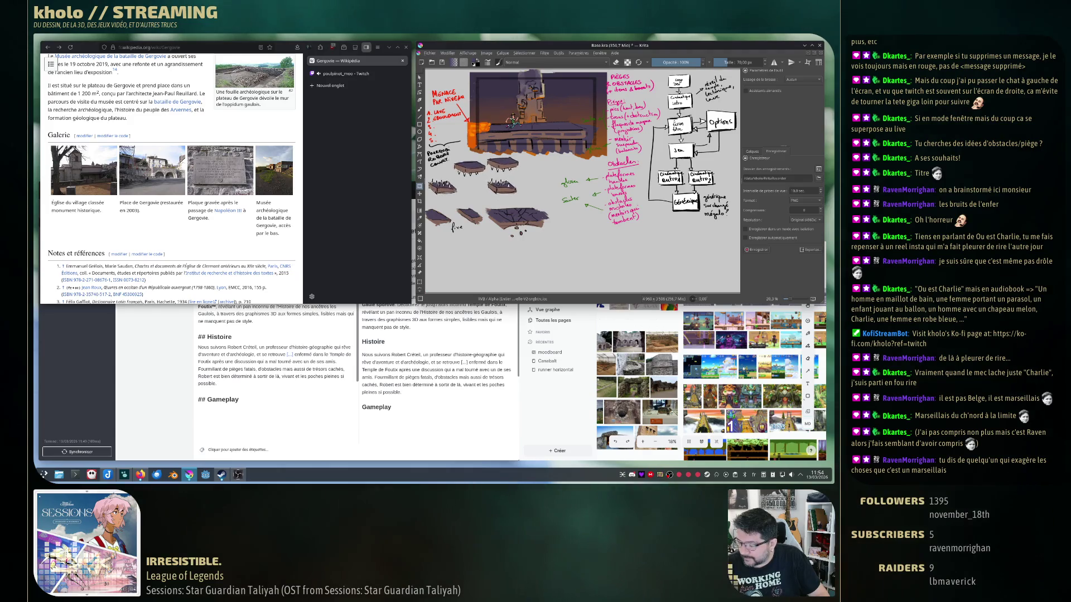
left_click_drag(452, 168, 527, 193)
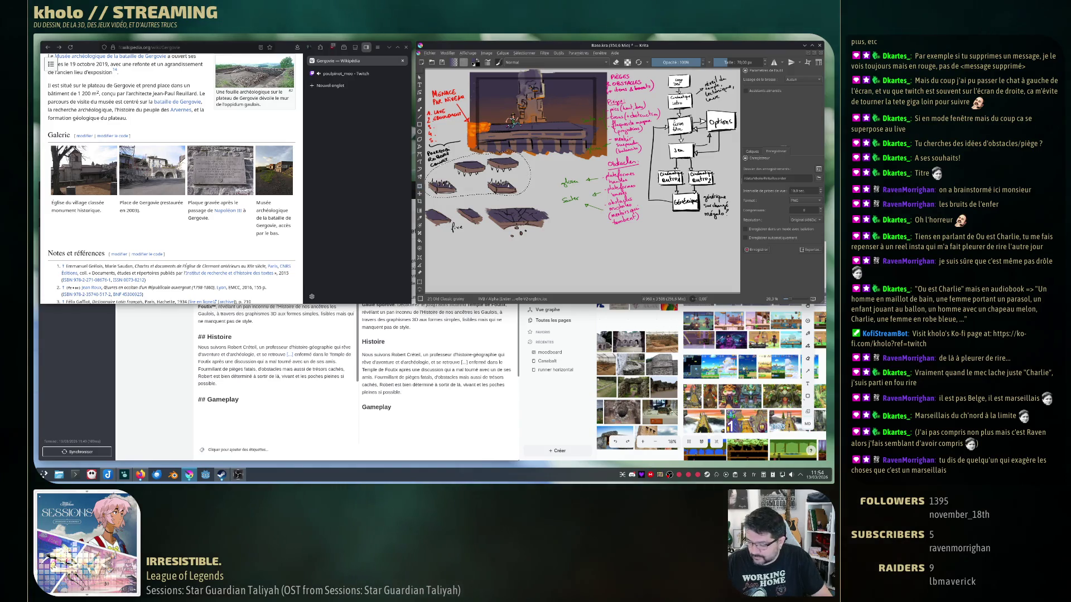
key("ctrl+shift+a")
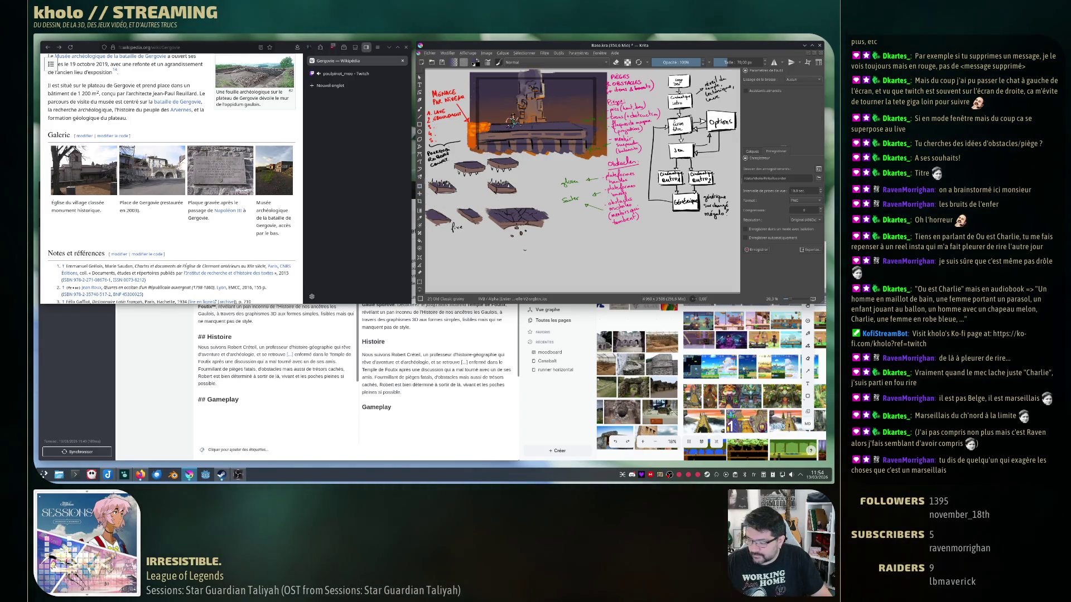
Lasso the lower platform sketches and move them up slightly.
left_click_drag(435, 205, 544, 247)
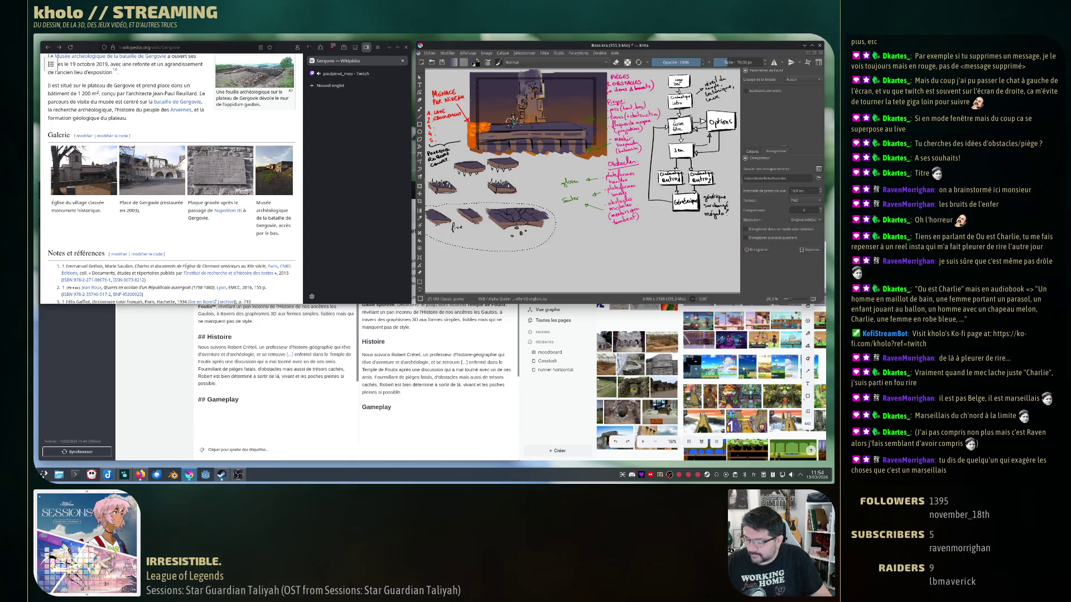
mouse_move(489, 222)
left_mouse_down()
mouse_move(490, 212)
mouse_move(544, 247)
left_mouse_up()
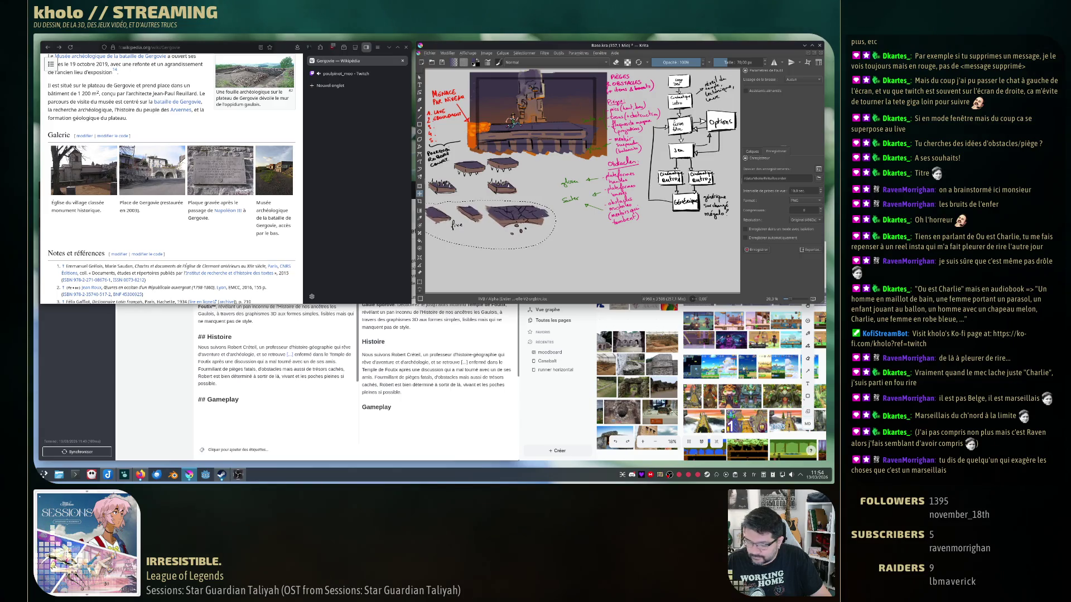
key("ctrl+shift+a")
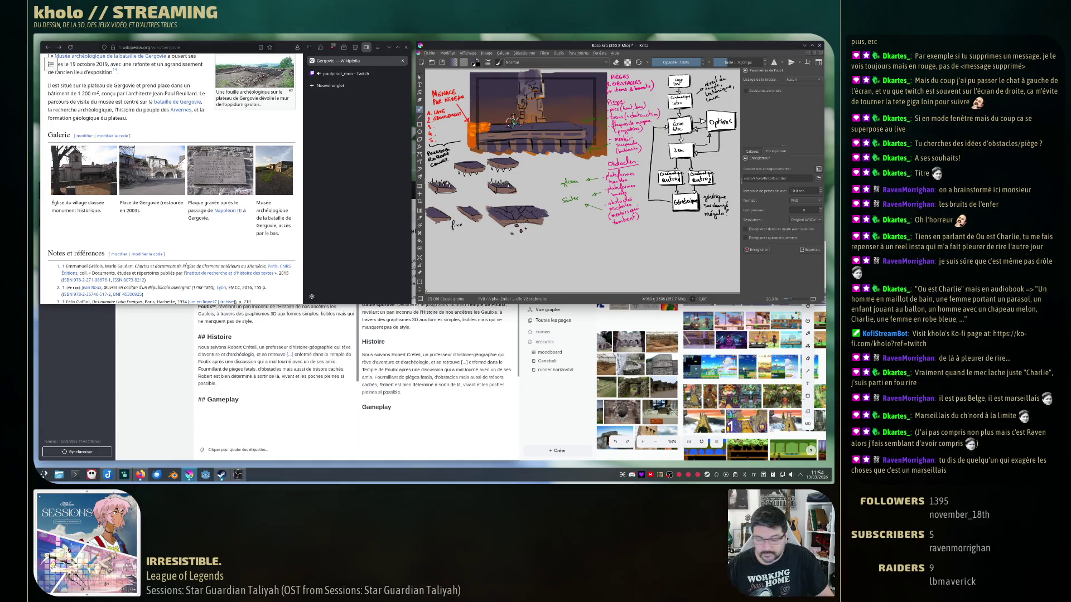
Draw a horizontal separator line across the sheet, then undo it.
left_click_drag(427, 202, 539, 204)
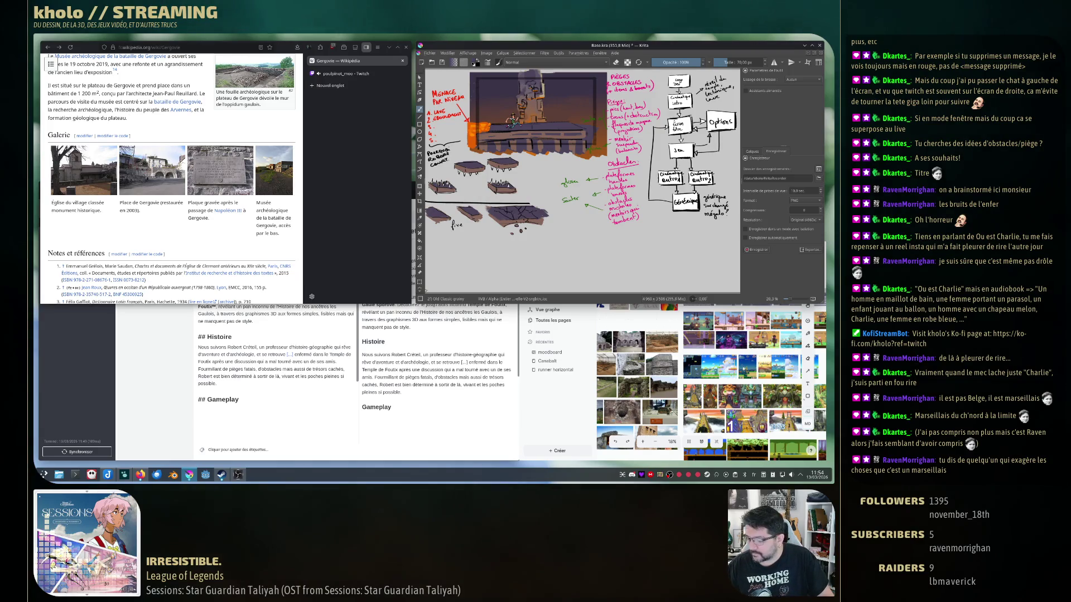
key("ctrl+z")
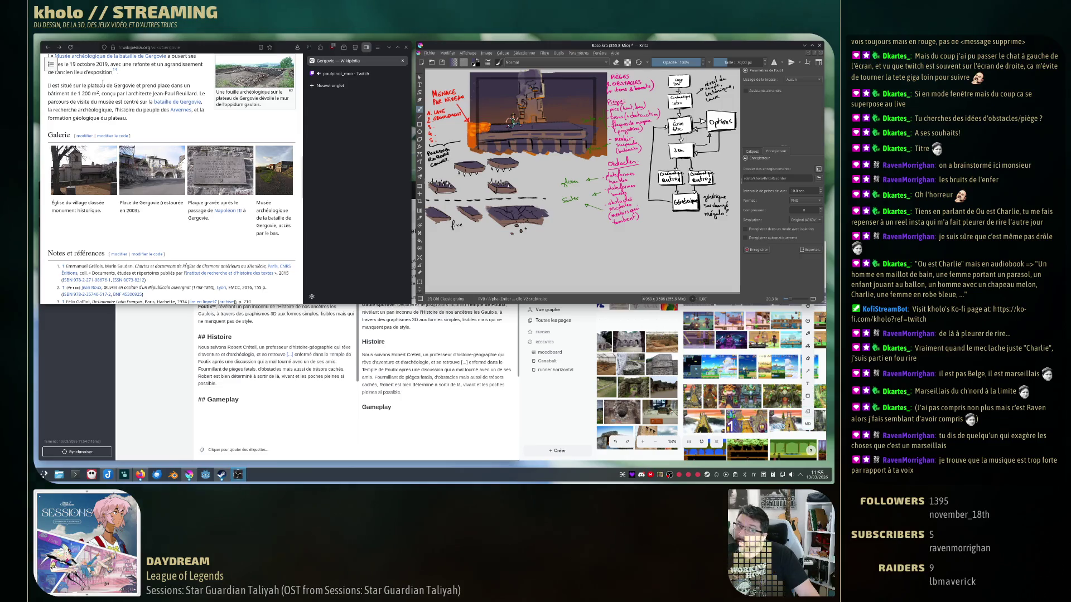
key("super")
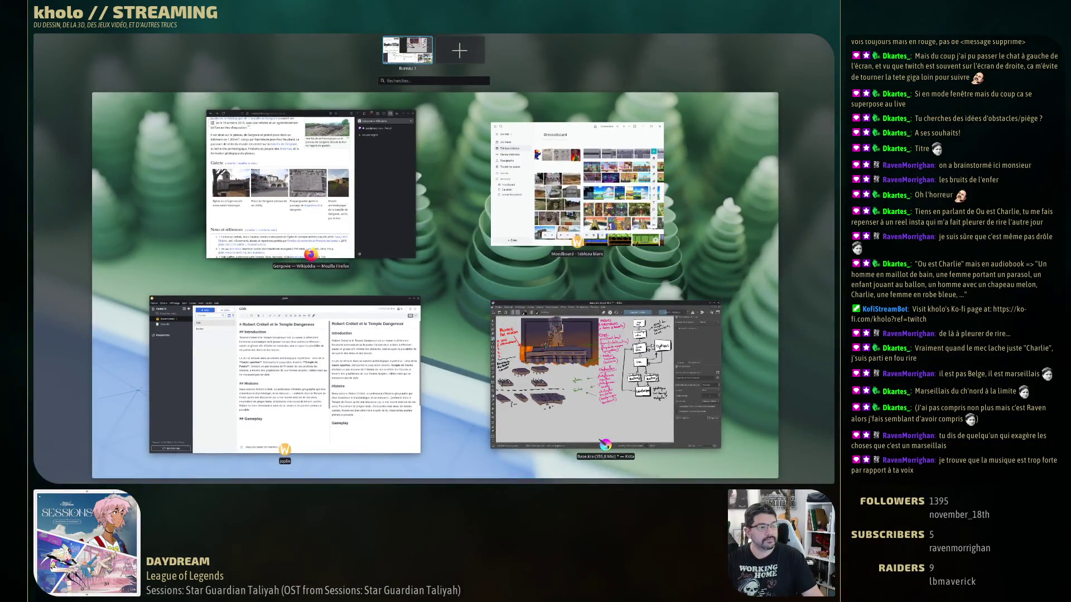
key("super")
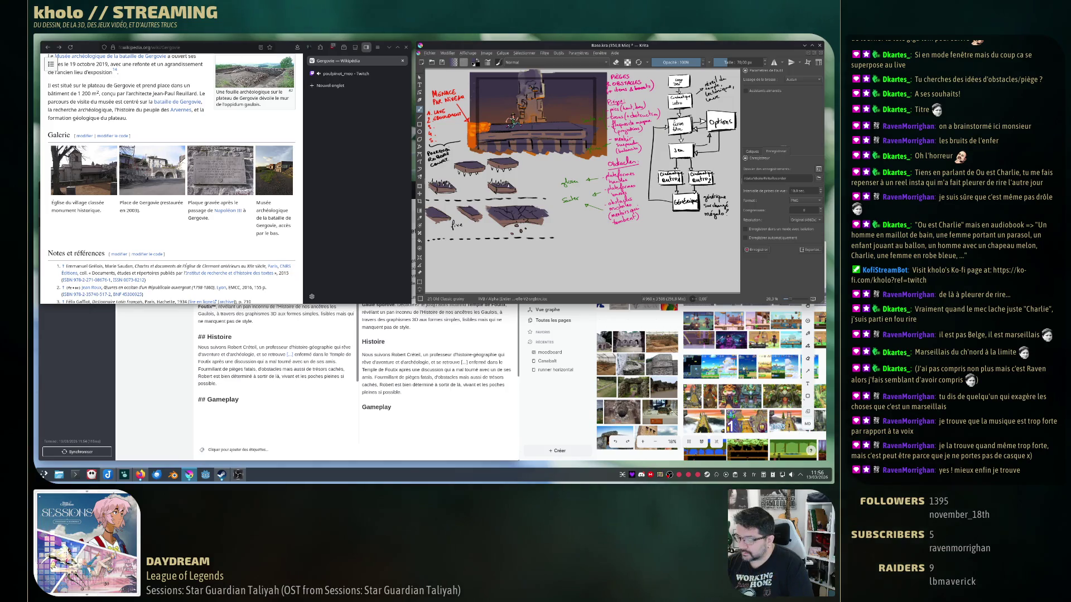
Sketch the lines of a small box platform under the dashed line at bottom left.
left_click_drag(437, 254, 470, 254)
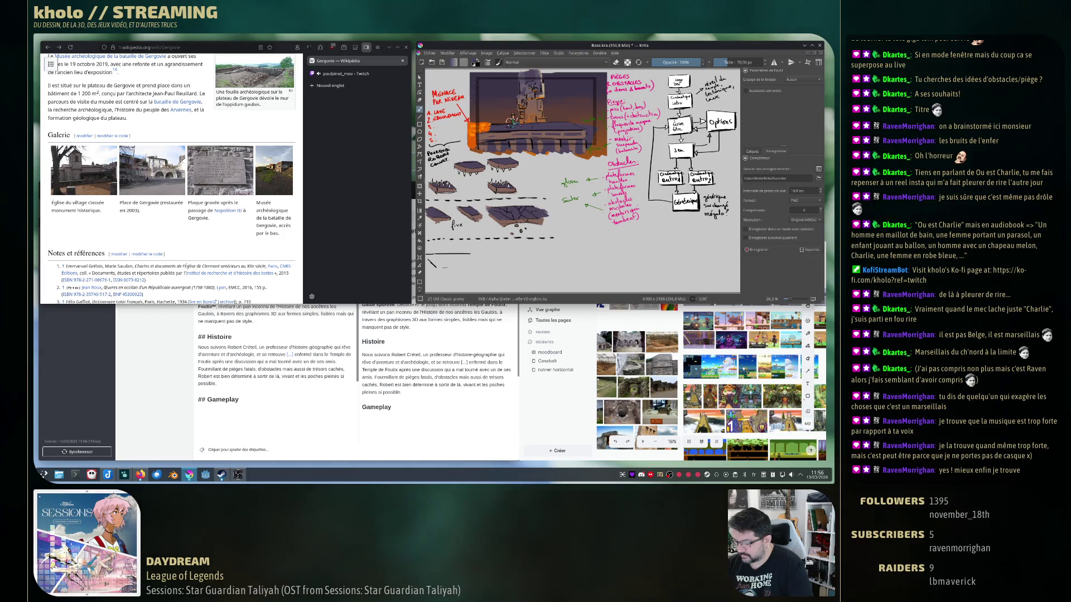
left_click_drag(431, 259, 473, 266)
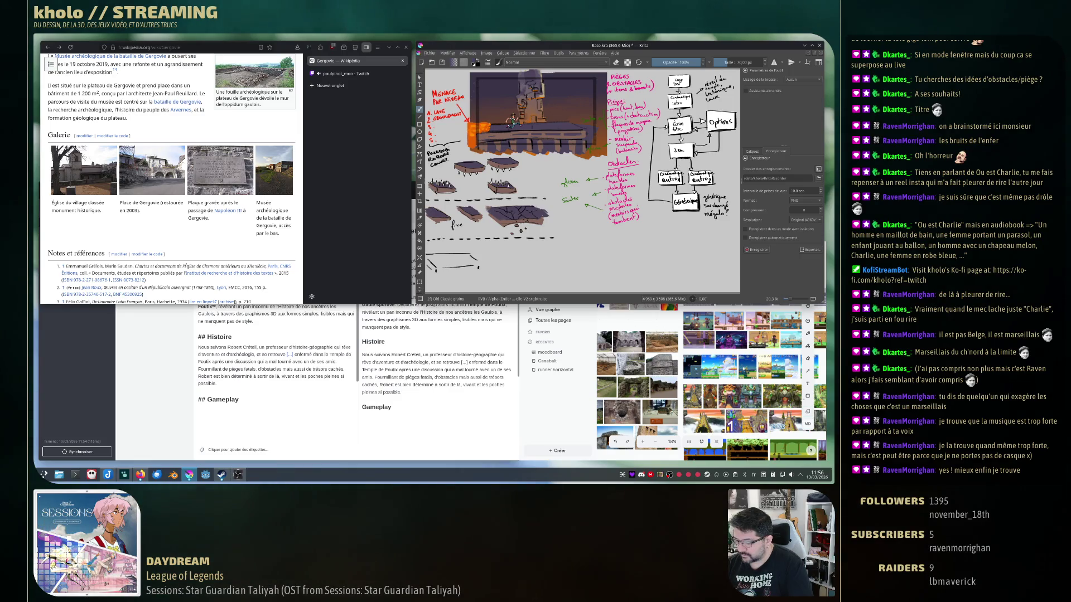
left_click_drag(453, 270, 474, 272)
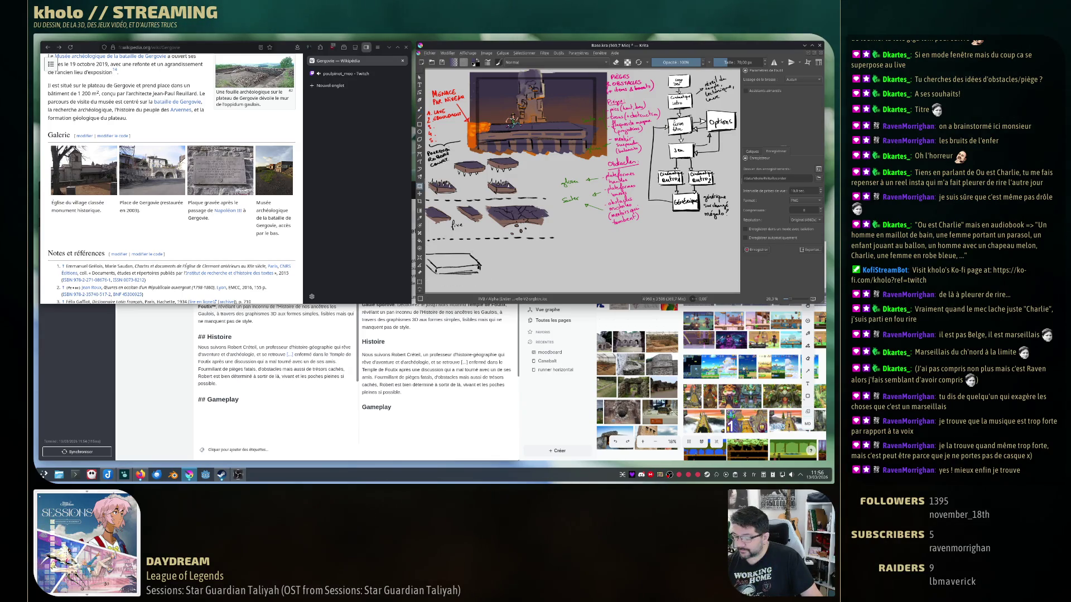
Redraw the outline of the small box sketch and clear the selection around it.
left_click_drag(429, 266, 480, 274)
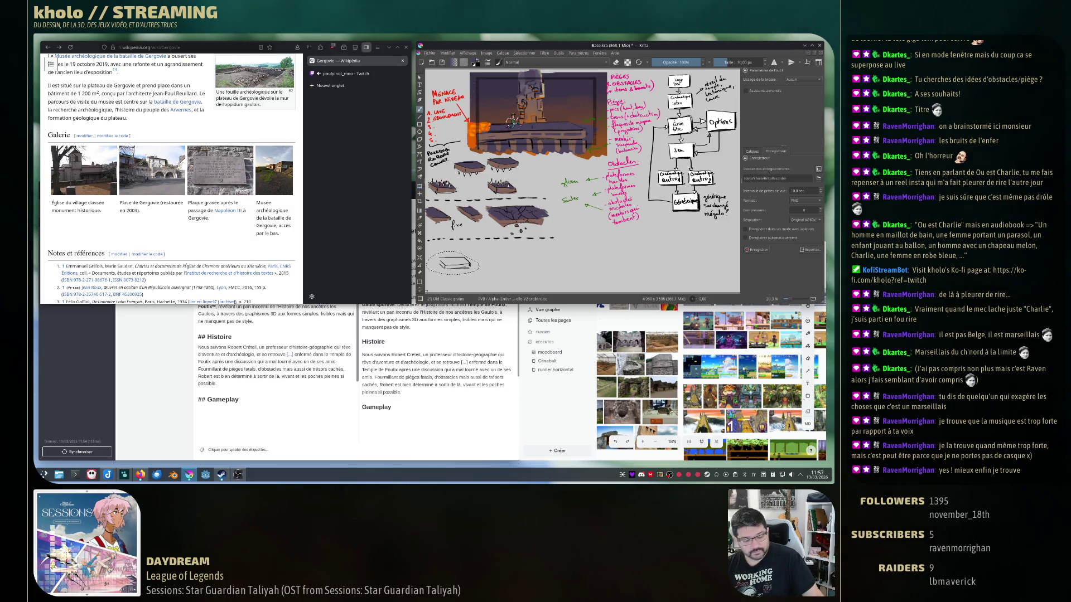
key("ctrl+shift+a")
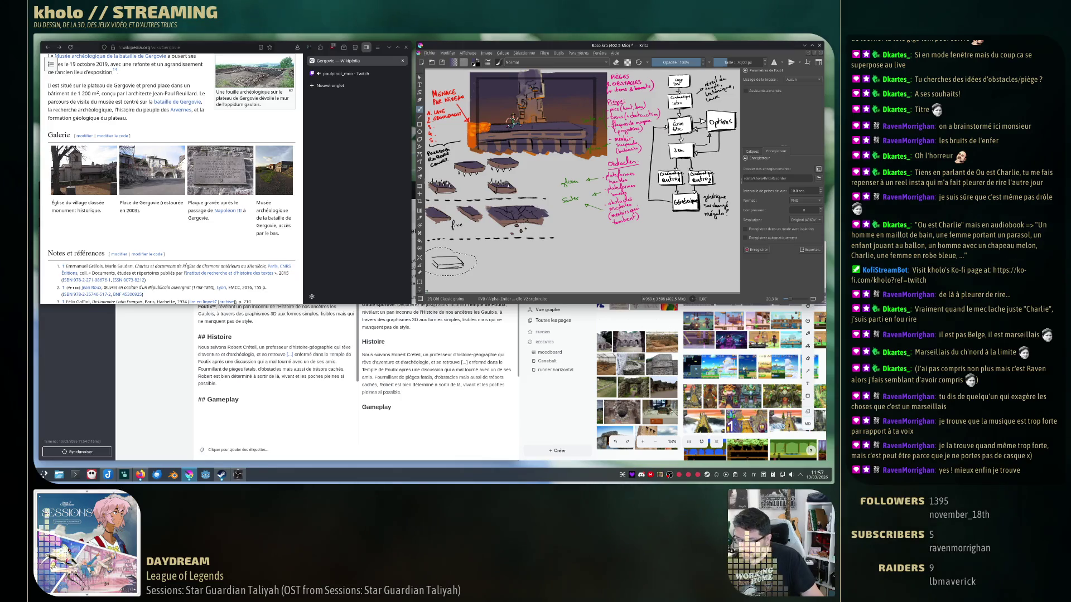
key("ctrl+shift+a")
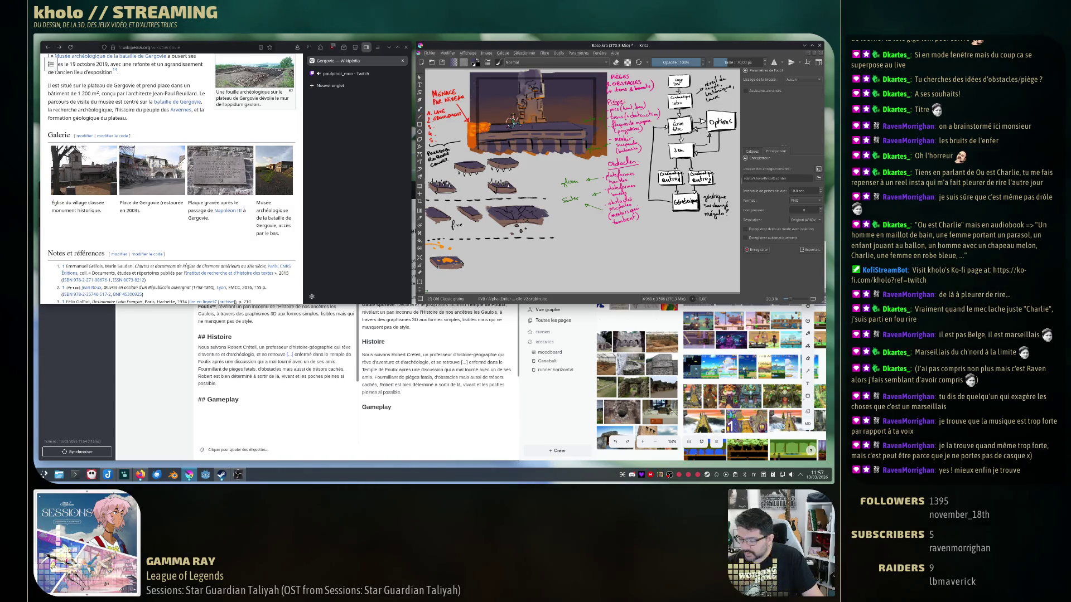
Select the small bottom-left sketch for painting, then clear the selection.
mouse_move(431, 247)
left_mouse_down()
mouse_move(478, 267)
mouse_move(448, 272)
mouse_move(480, 285)
left_mouse_up()
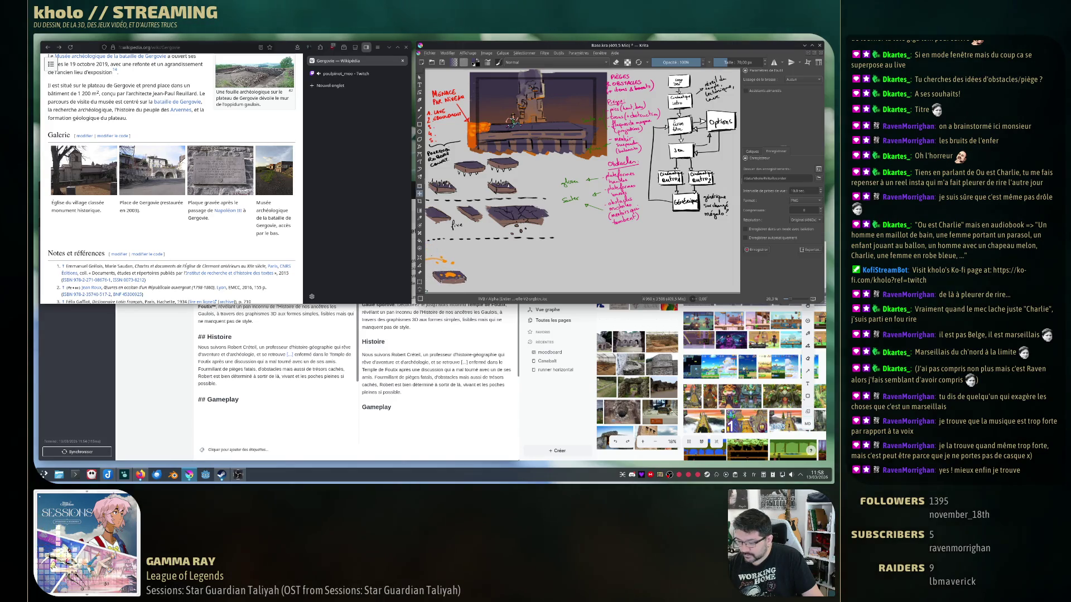
key("ctrl+shift+a")
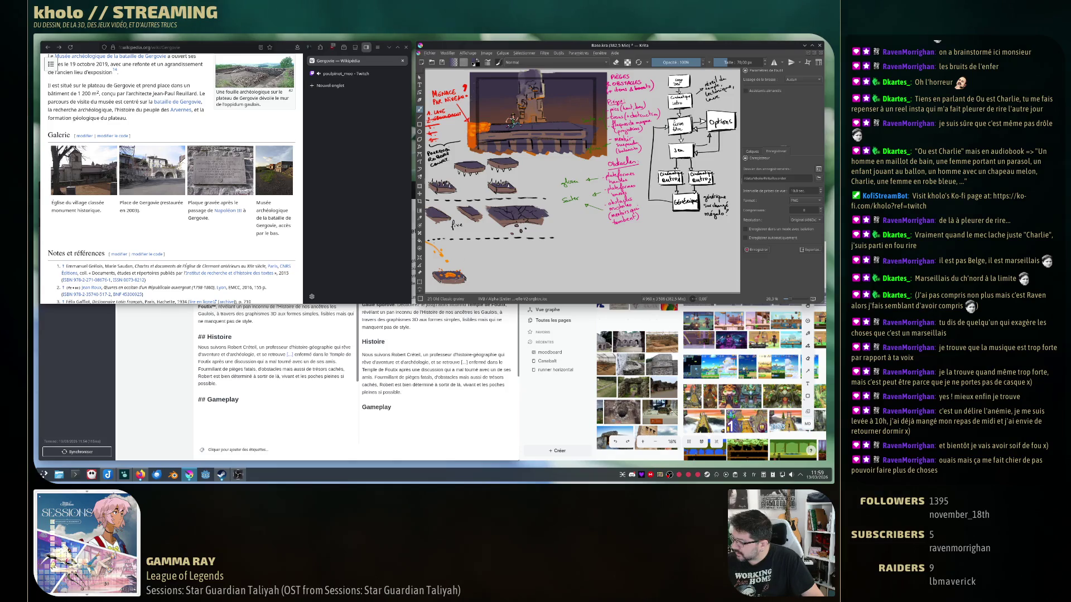
key("ctrl+z")
key("ctrl+shift+z")
key("ctrl+z")
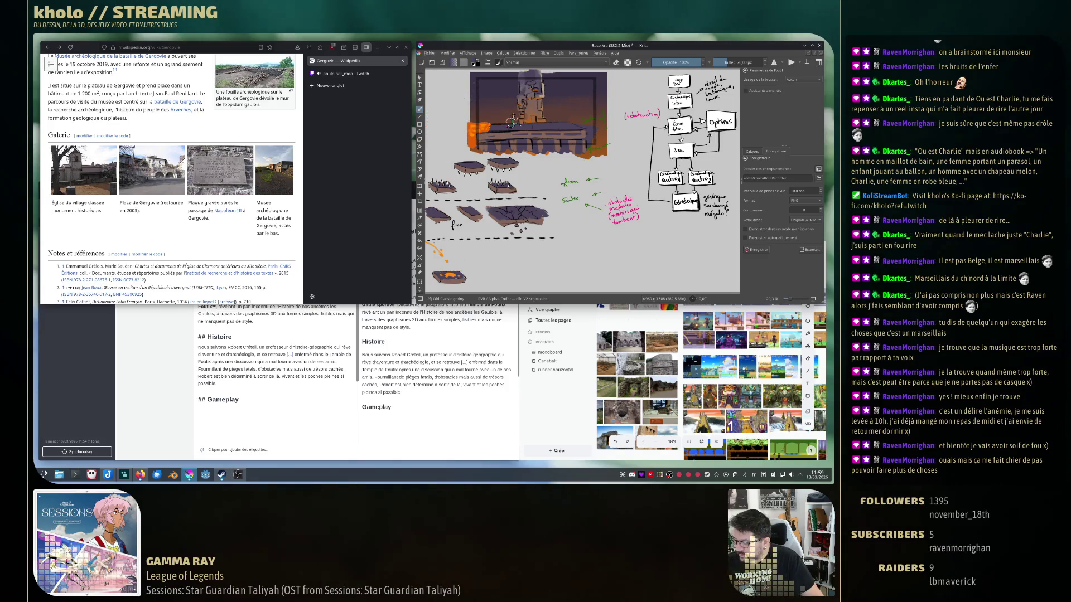
key("ctrl+shift+z")
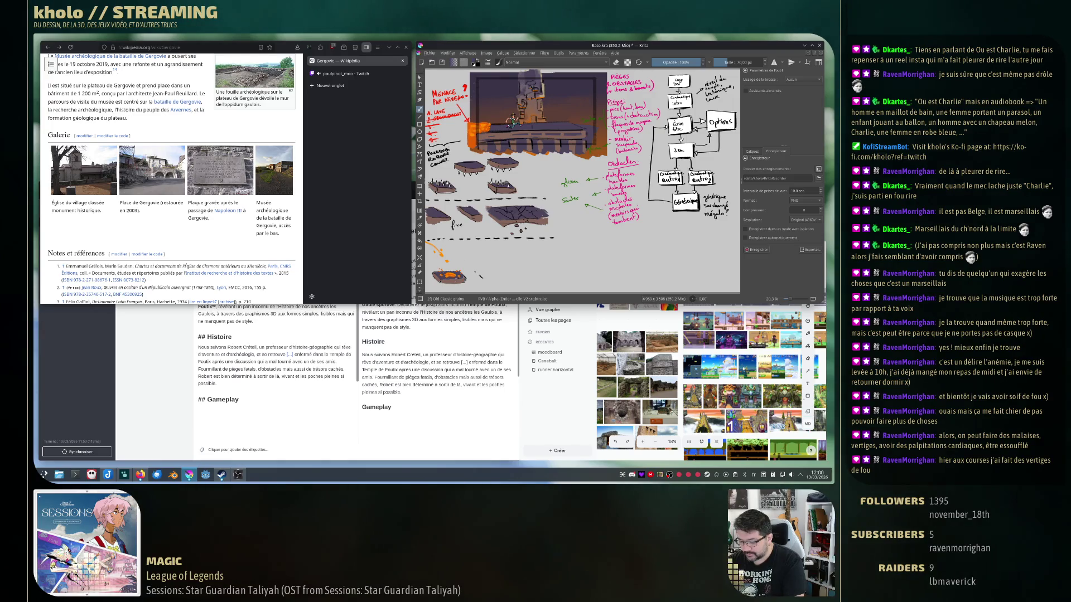
Add two short dark pen strokes near the lower platform sketches.
left_click_drag(484, 273, 522, 280)
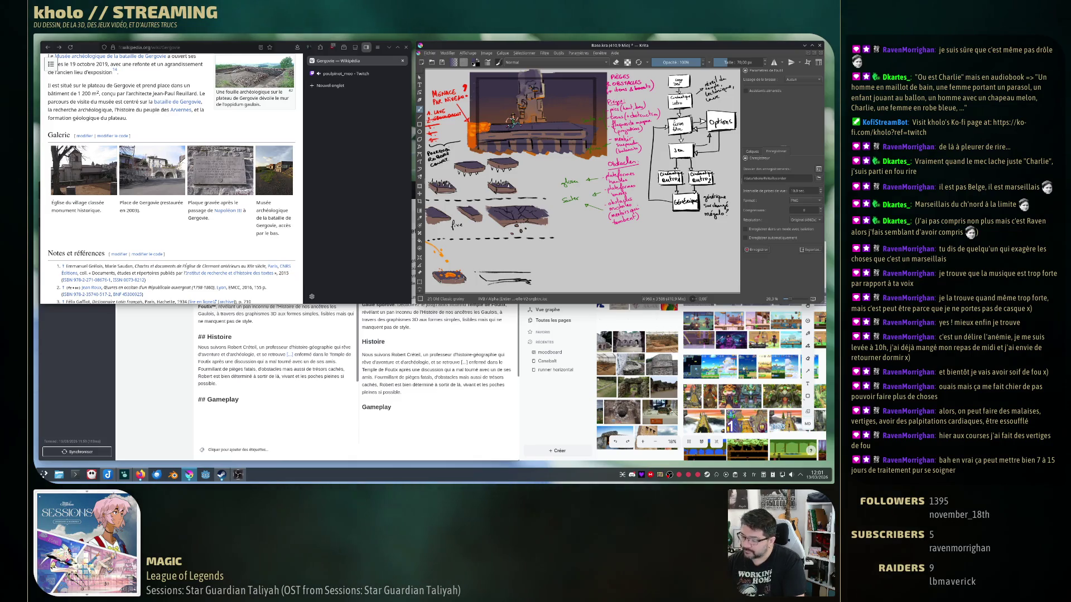
left_click_drag(477, 276, 531, 276)
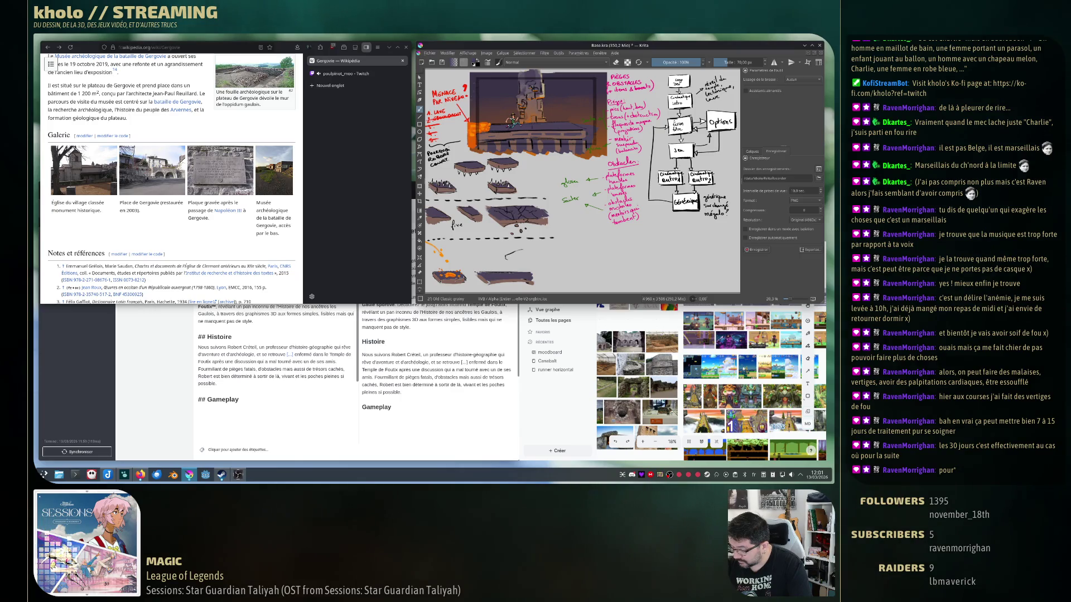
Close the open arc into an oval at the lower left of the sheet.
mouse_move(506, 257)
left_mouse_down()
mouse_move(536, 251)
mouse_move(512, 252)
left_mouse_up()
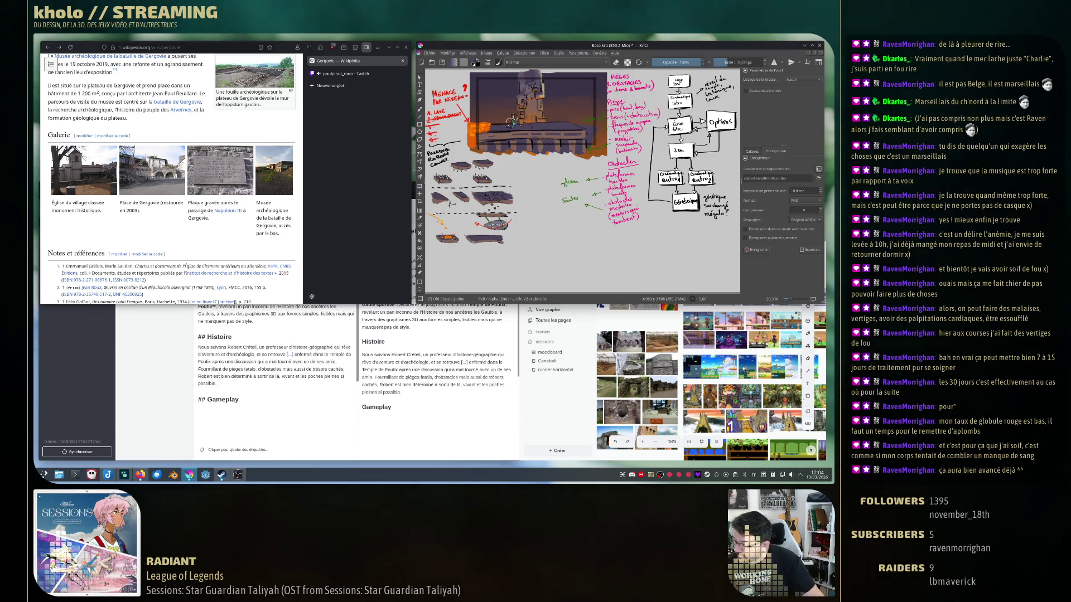
Lasso the pink and green notes block and scale it down from a corner handle.
left_click_drag(596, 77, 556, 168)
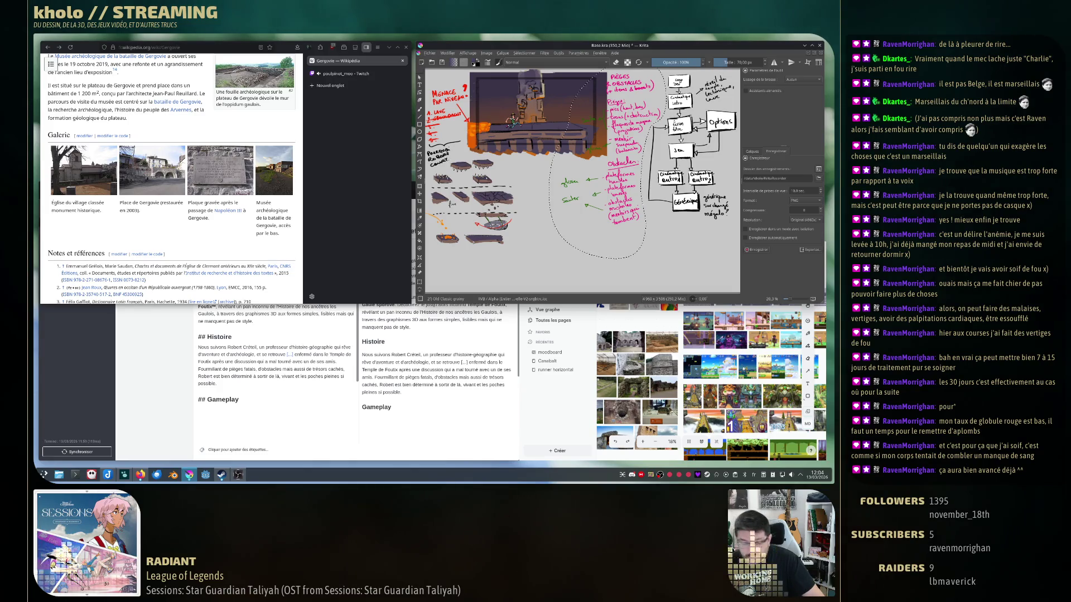
key("ctrl+shift+a")
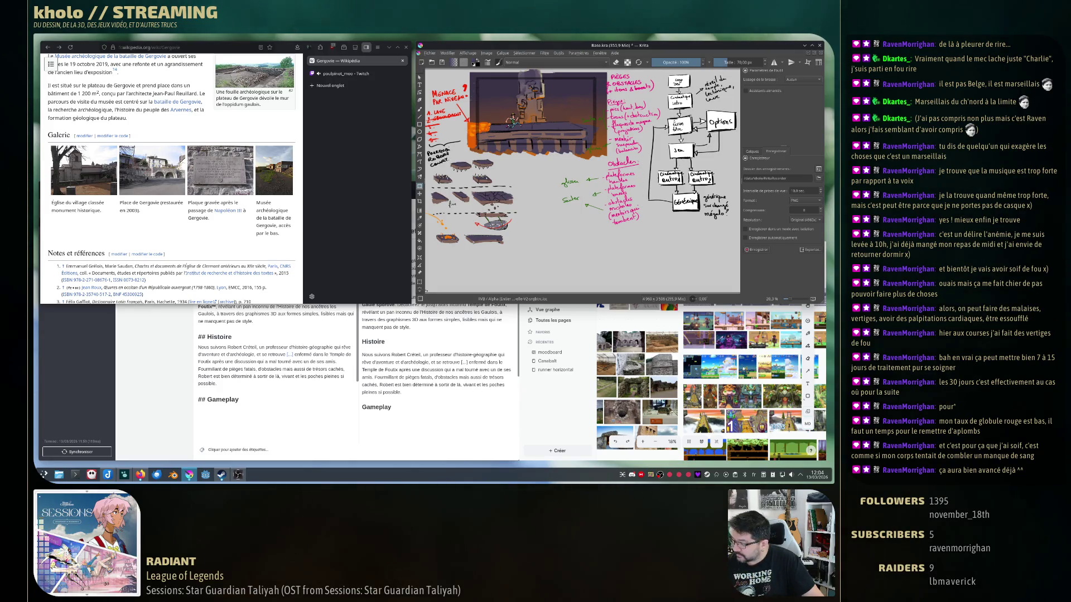
left_click_drag(644, 222, 622, 167)
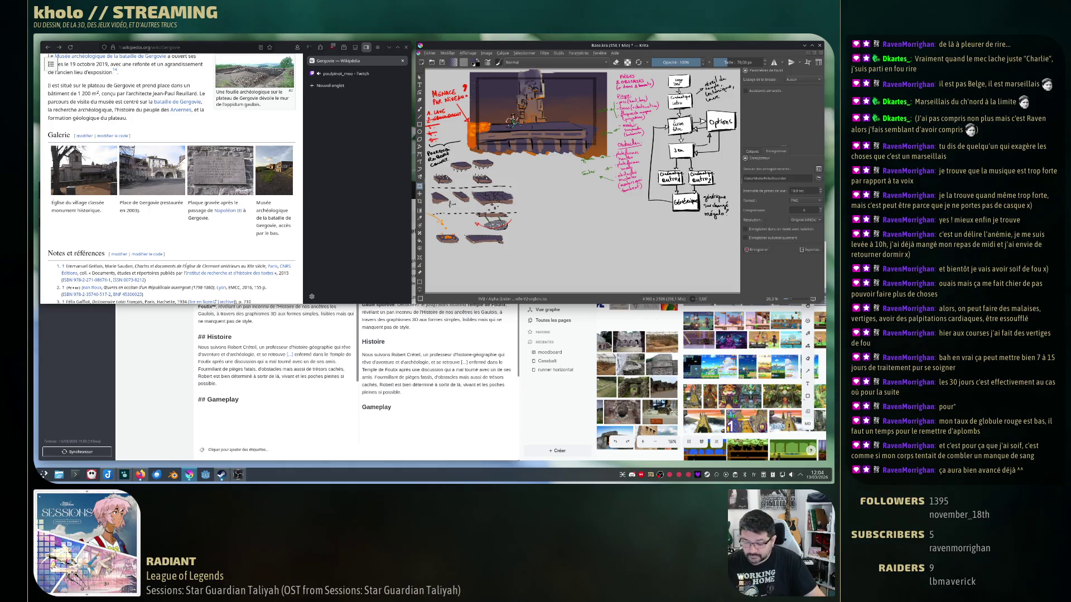
Select the handwritten notes and nudge the red notes slightly up and left.
left_click_drag(601, 86, 641, 214)
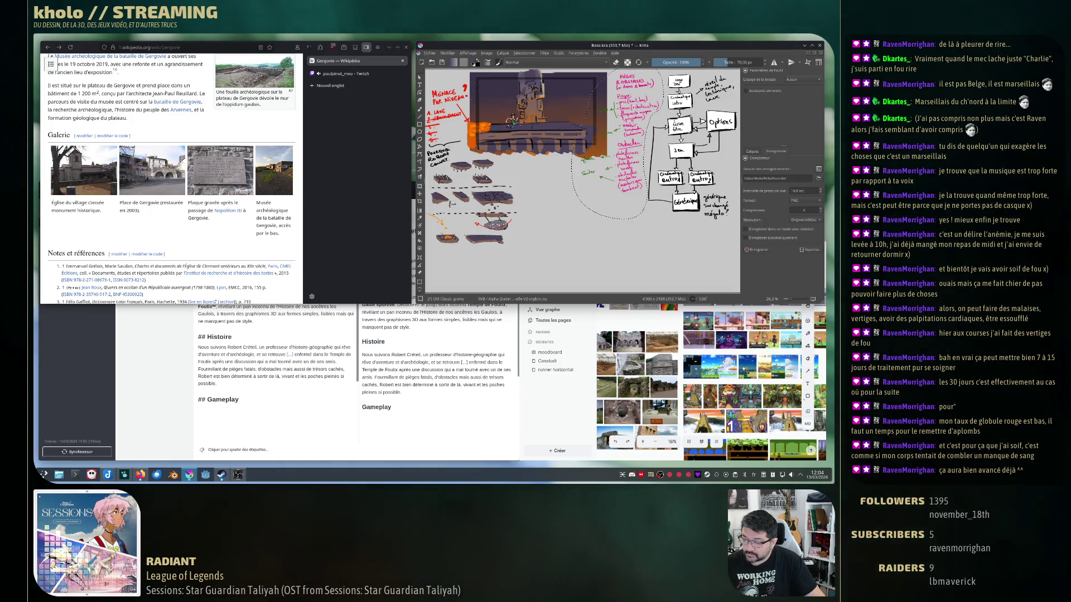
key("ctrl+shift+a")
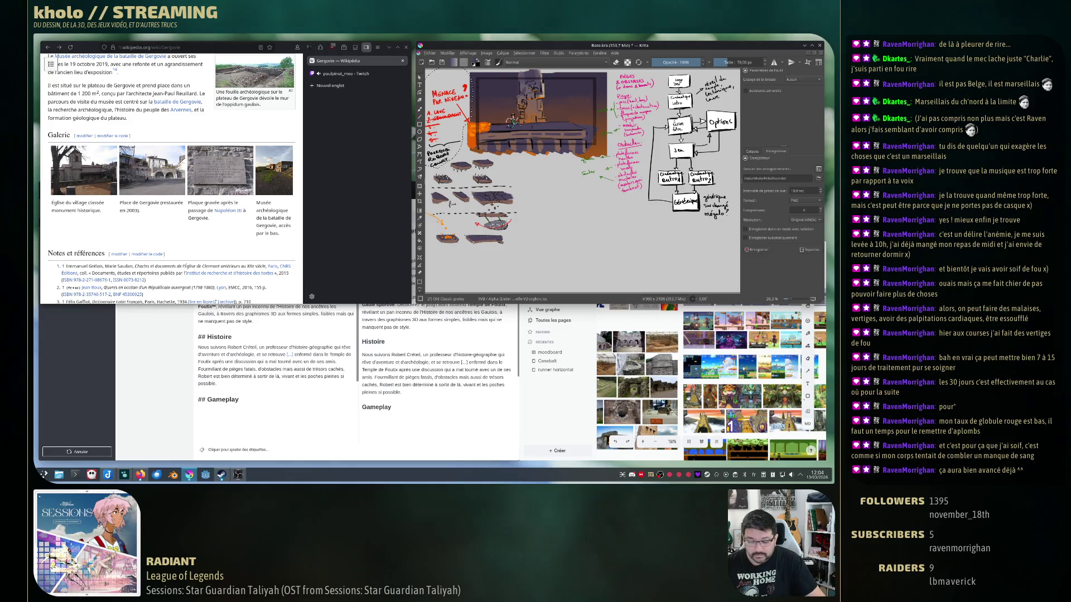
left_click_drag(447, 125, 440, 110)
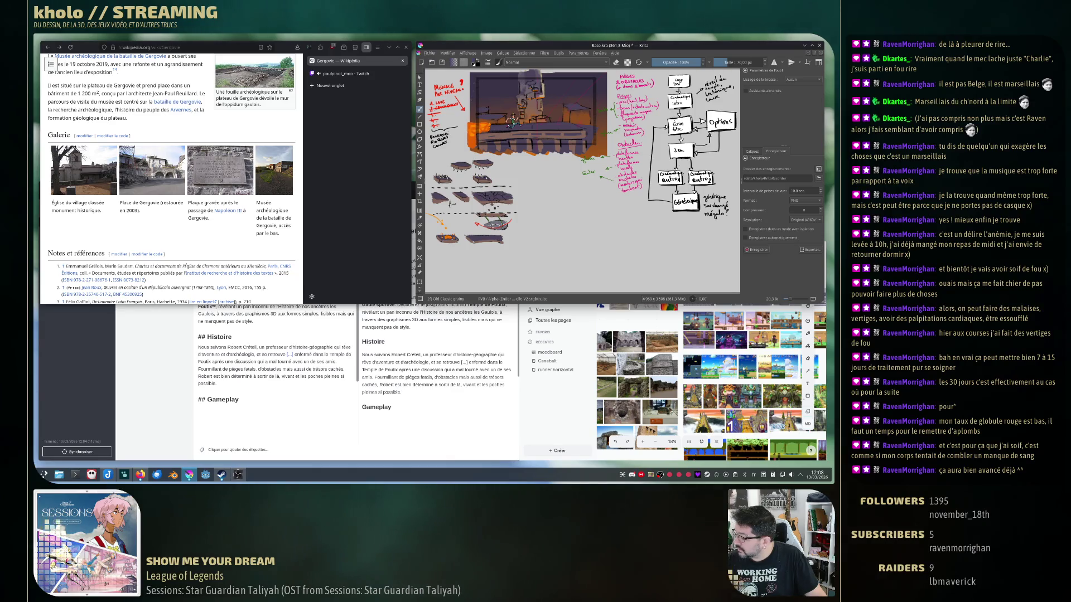
key("ctrl+z")
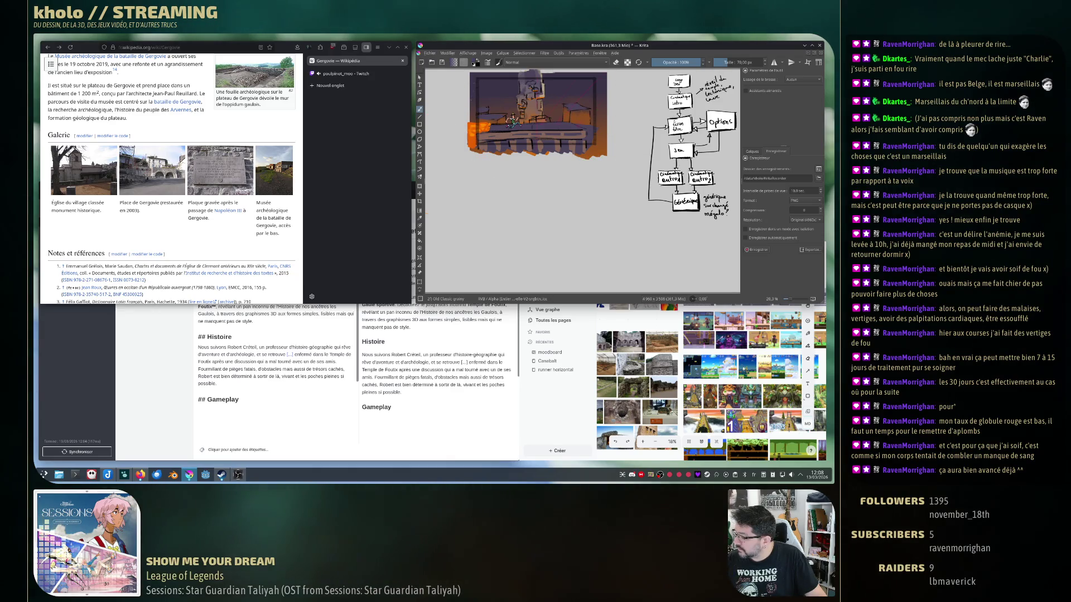
key("ctrl+shift+z")
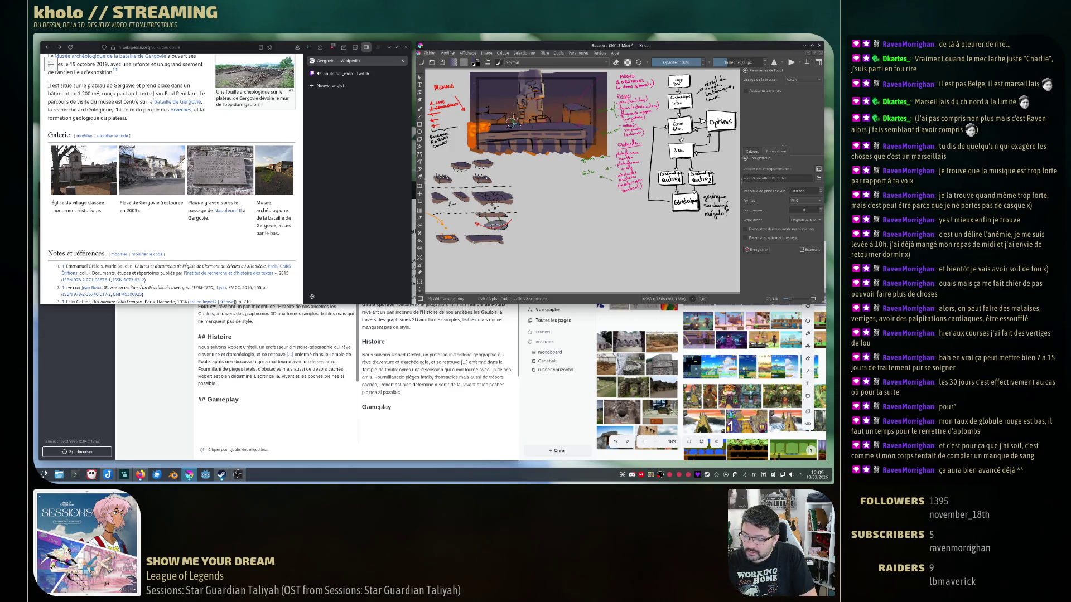
key("ctrl+z")
key("ctrl+z")
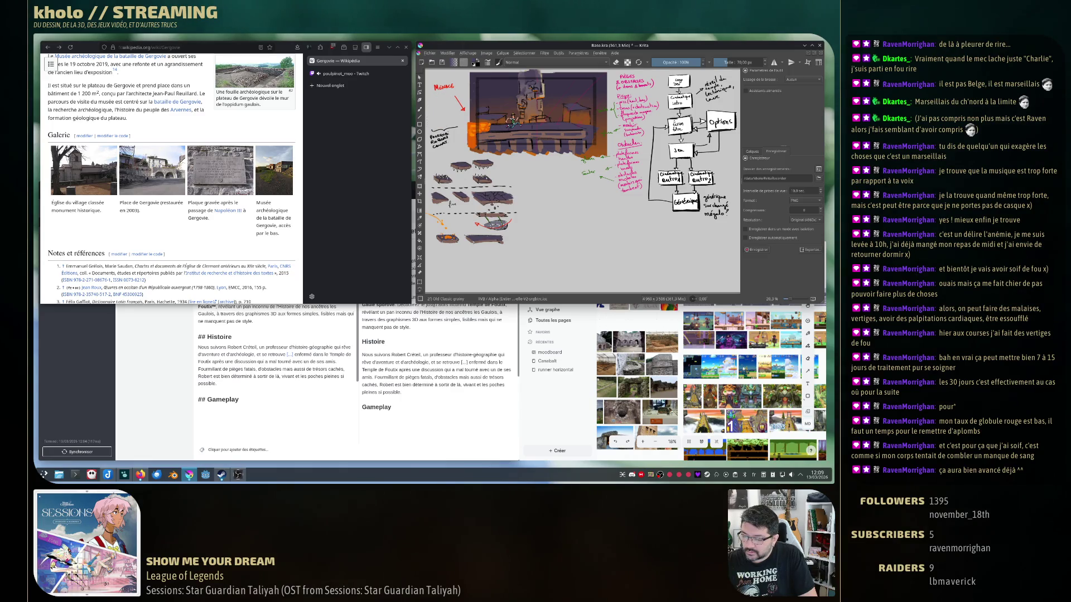
key("ctrl+shift+z")
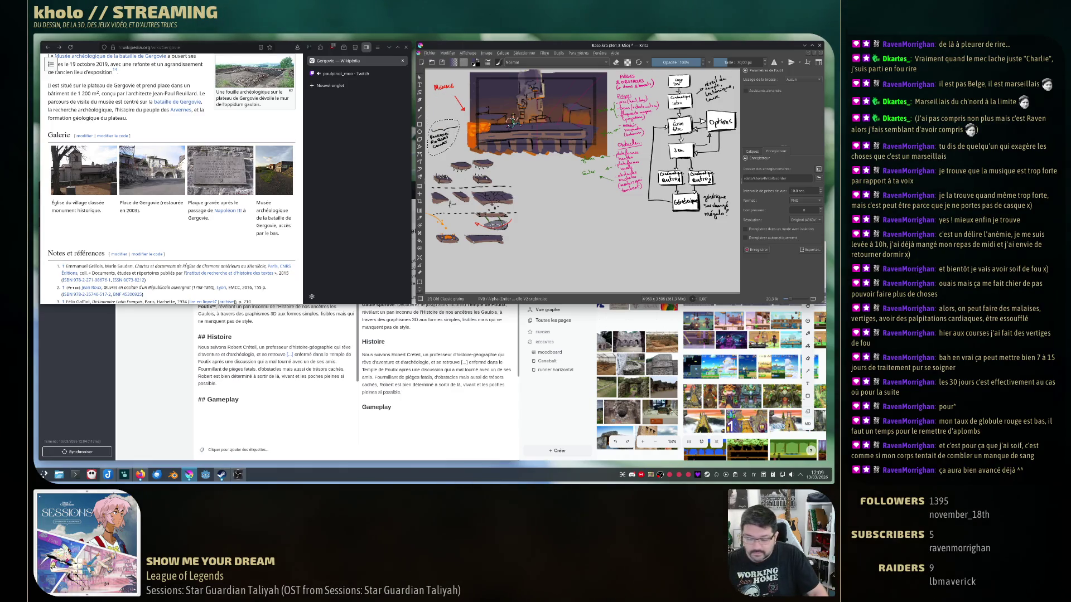
key("ctrl+shift+z")
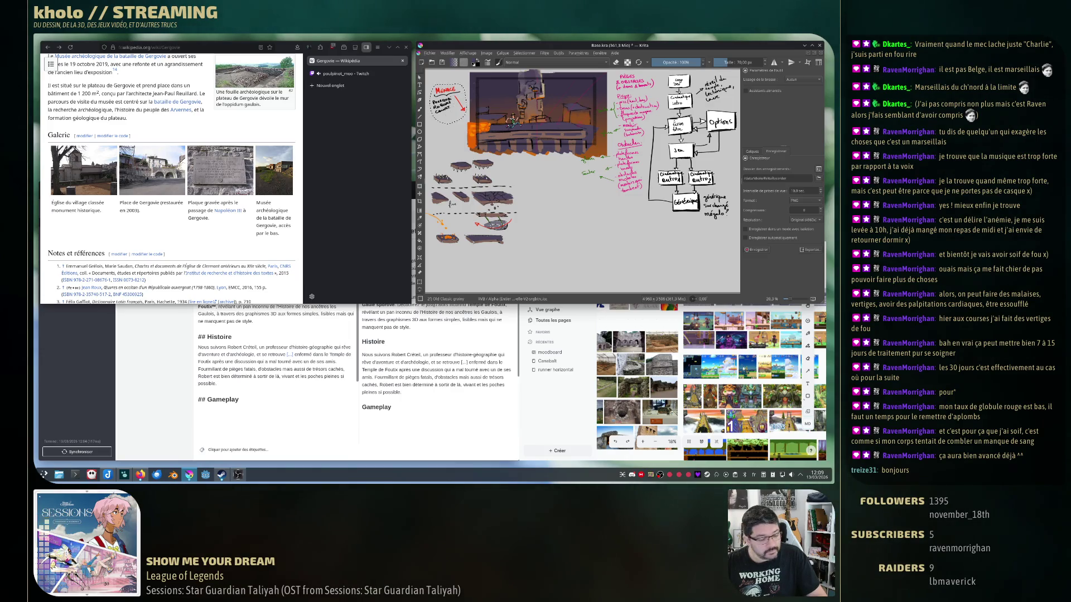
Move the red Musique note further down on the sheet.
left_click_drag(445, 92, 441, 126)
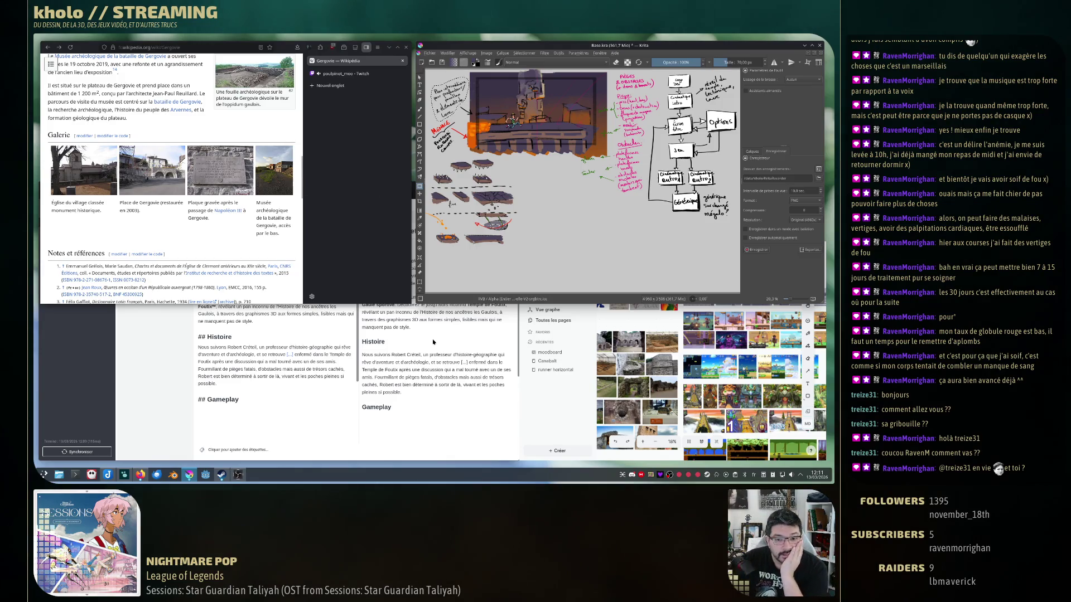
Bring the Logseq window forward, maximize it and switch to the Journaux daily notes.
left_click(543, 394)
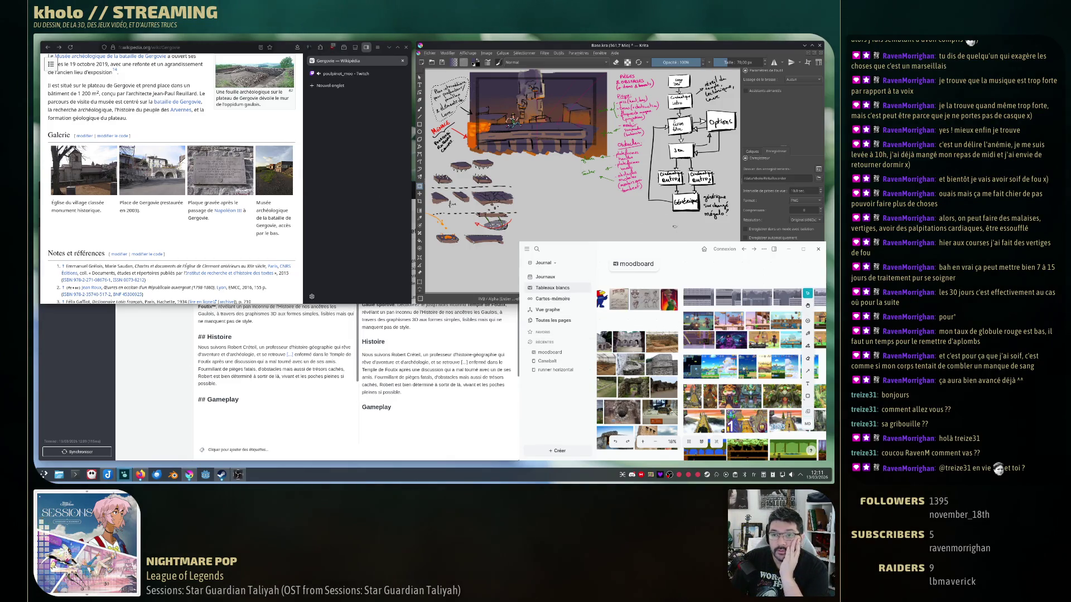
double_click(675, 249)
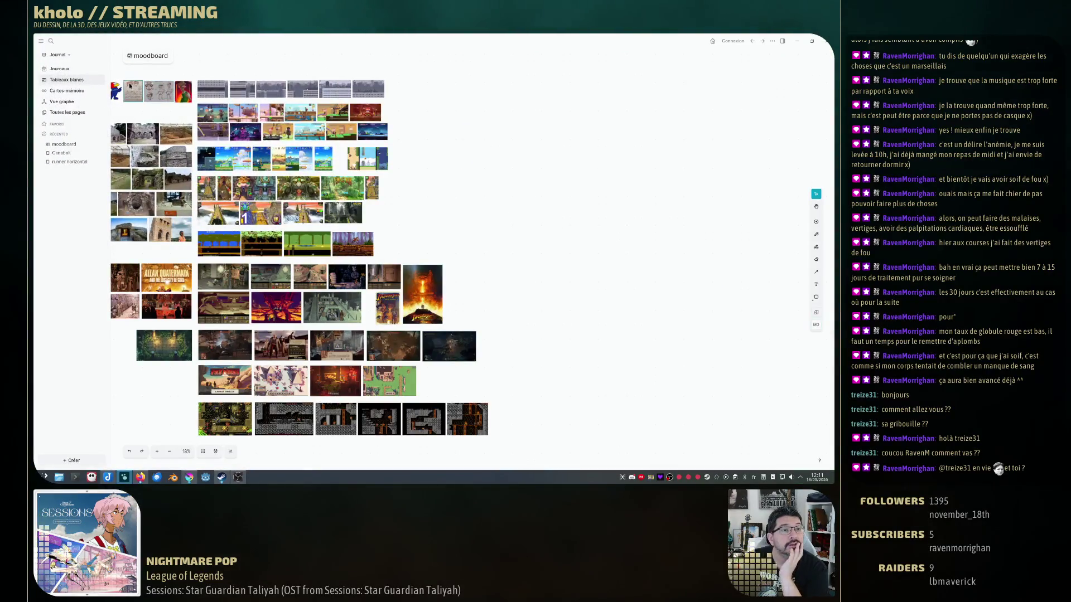
left_click(59, 68)
scroll(433, 220, "down", 3)
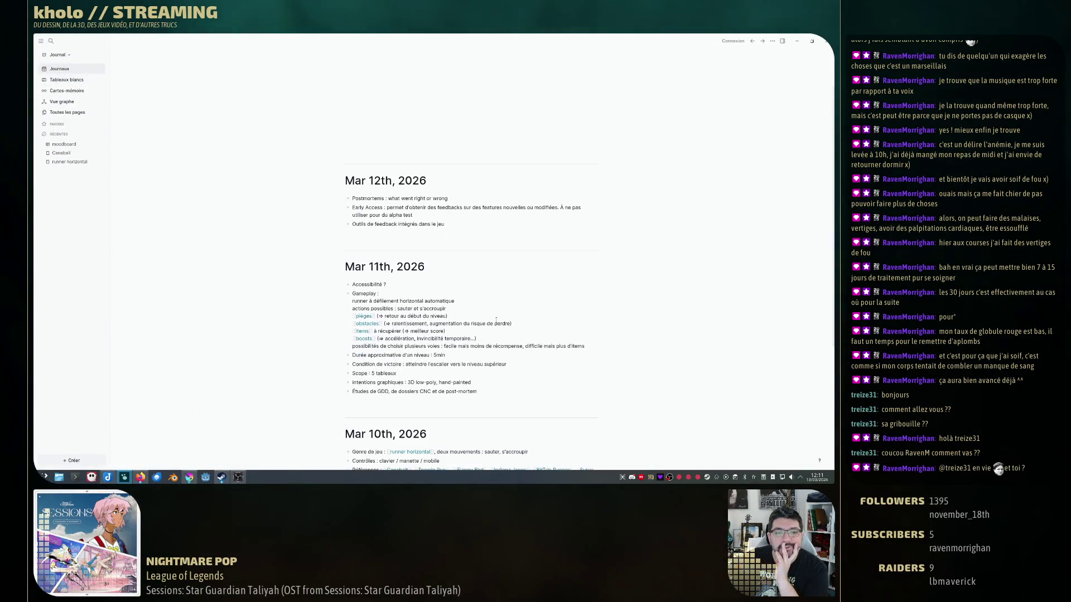
scroll(469, 276, "down", 3)
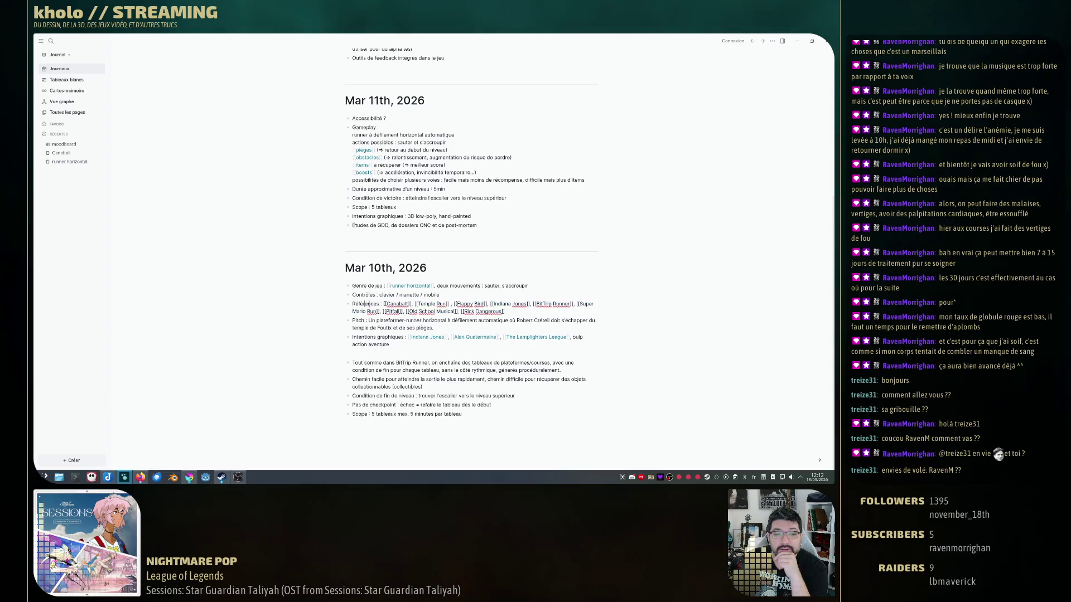
Place the cursor in the Mar 10th references line, then the Pitch line.
left_click(438, 307)
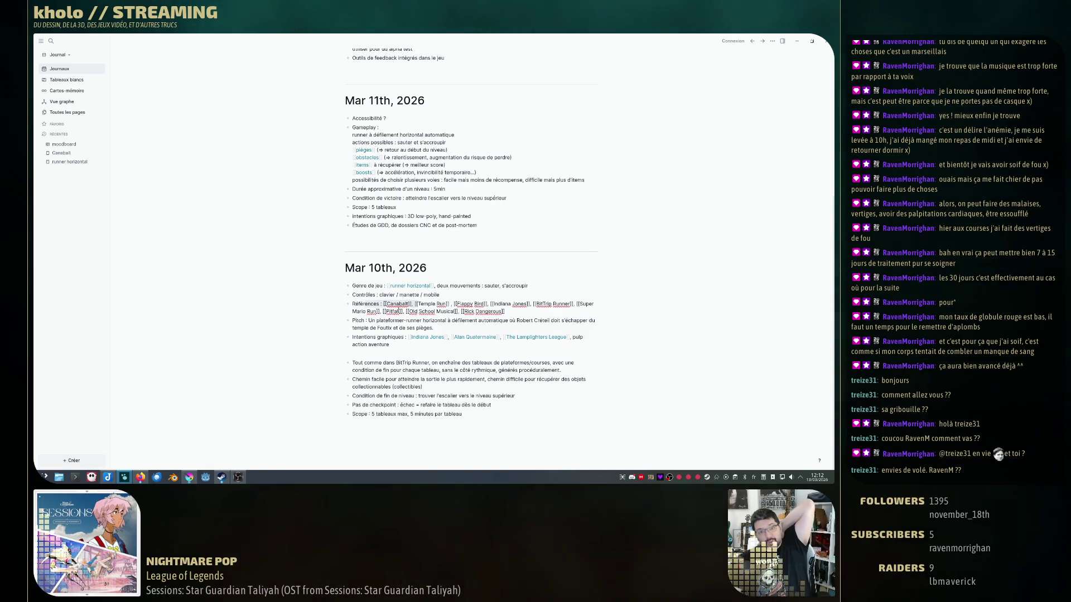
left_click(398, 321)
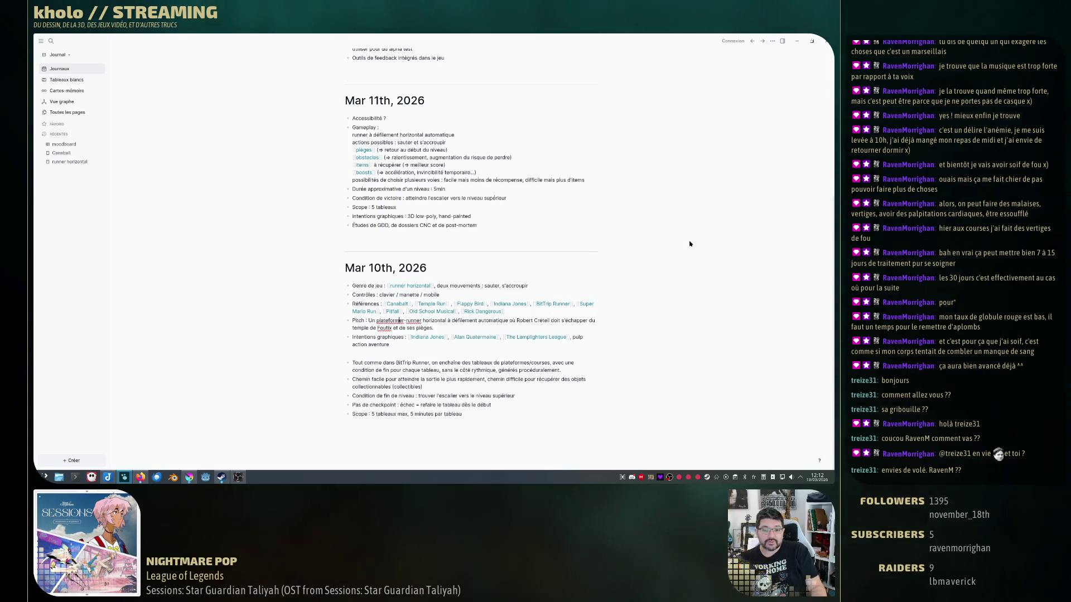
scroll(479, 293, "up", 2)
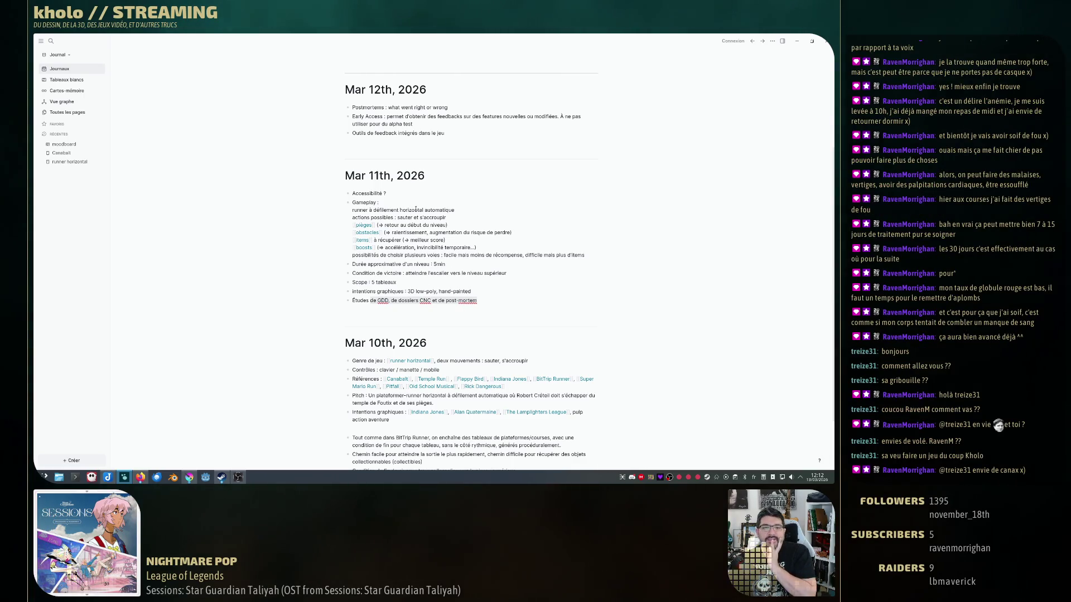
mouse_move(386, 267)
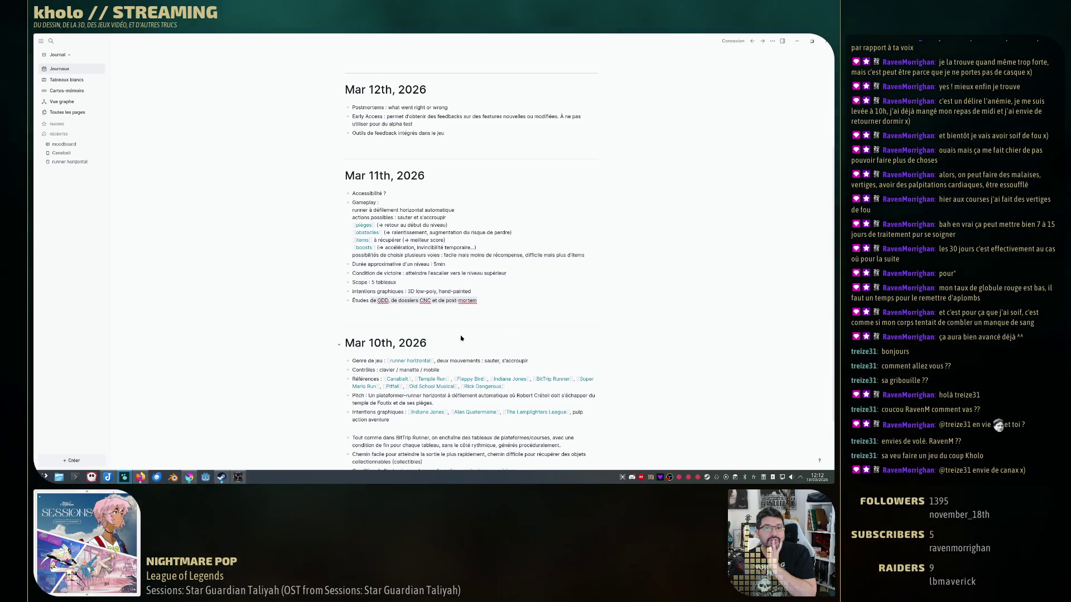
scroll(461, 338, "up", 1)
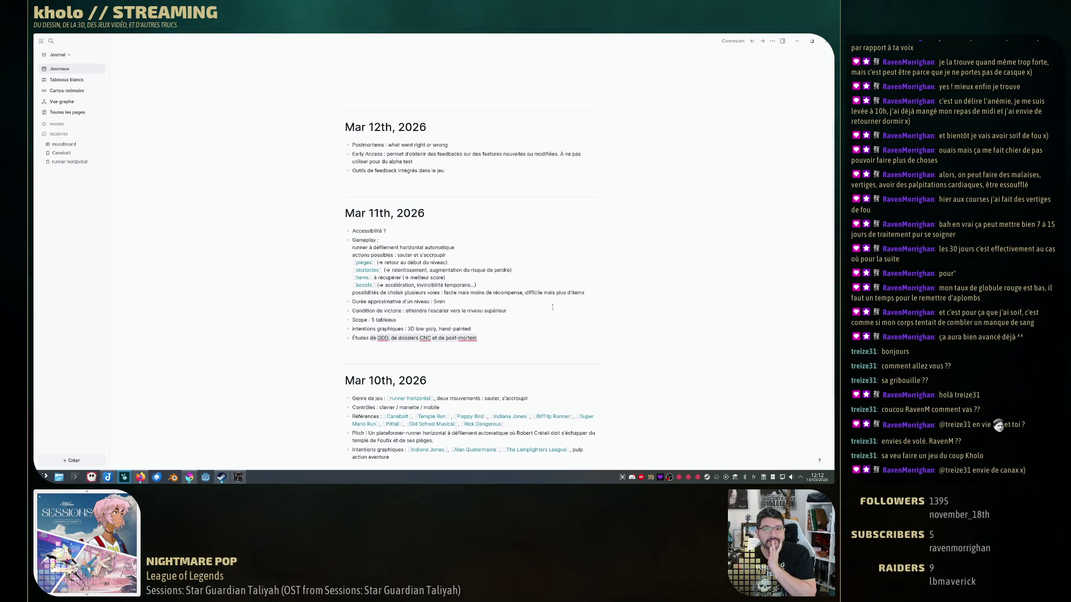
Open the moodboard from the whiteboards list and pan across the sketch sheet and painted portrait.
left_click(67, 80)
left_click(541, 92)
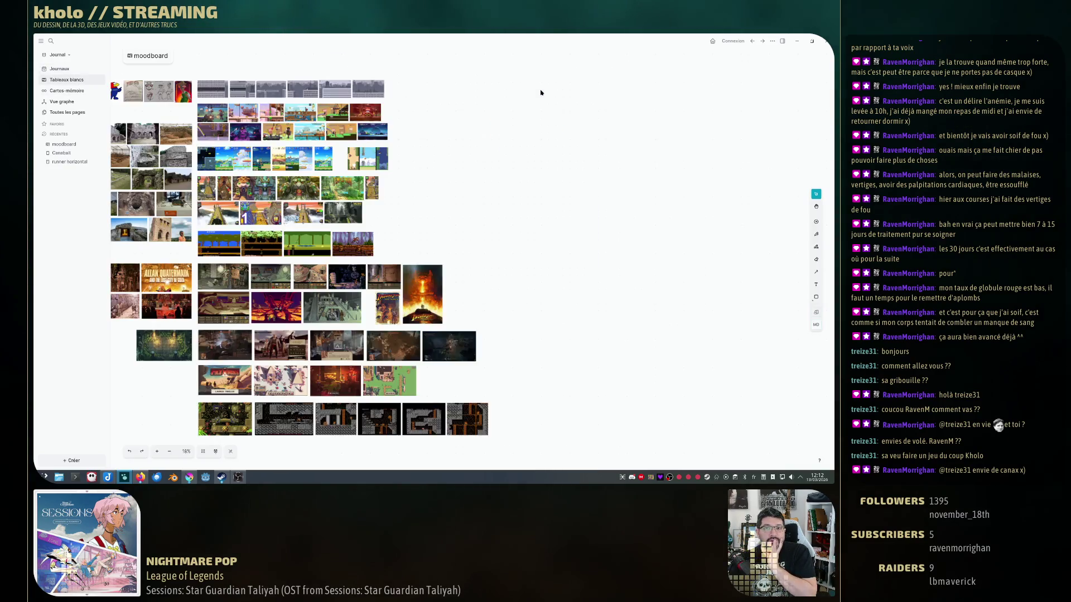
left_click_drag(402, 234, 583, 265)
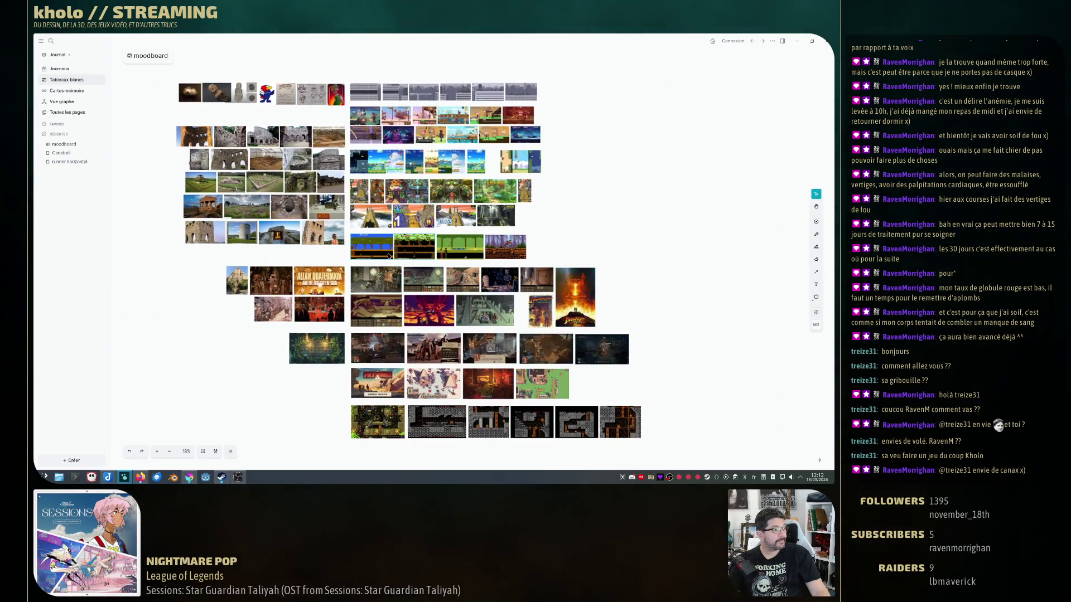
scroll(425, 265, "up", 5)
scroll(316, 257, "down", 5)
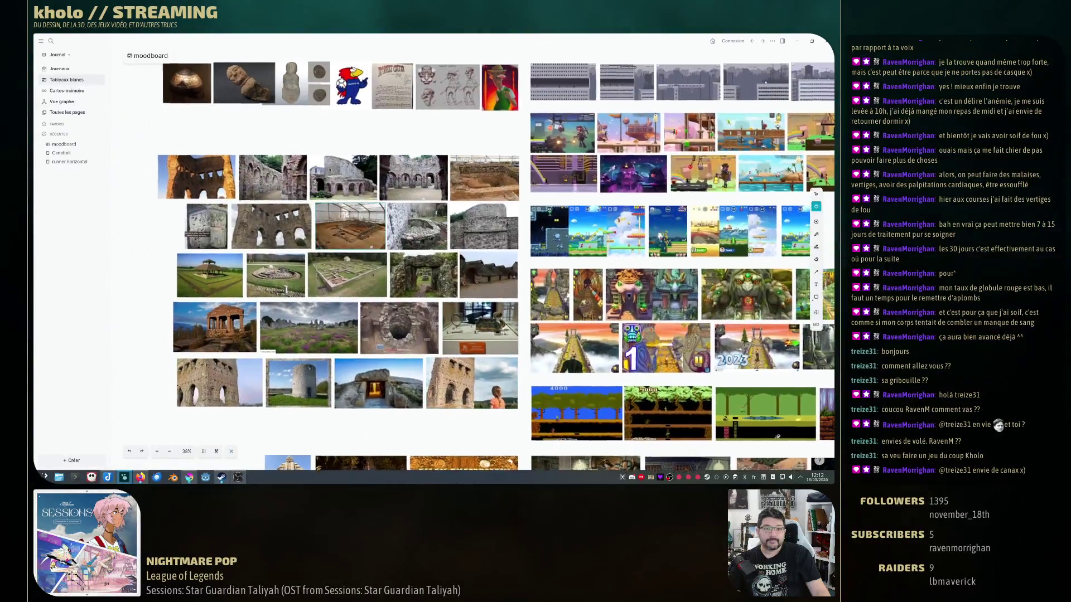
scroll(418, 268, "up", 3)
scroll(469, 274, "up", 3)
scroll(505, 274, "up", 2)
scroll(435, 302, "up", 3)
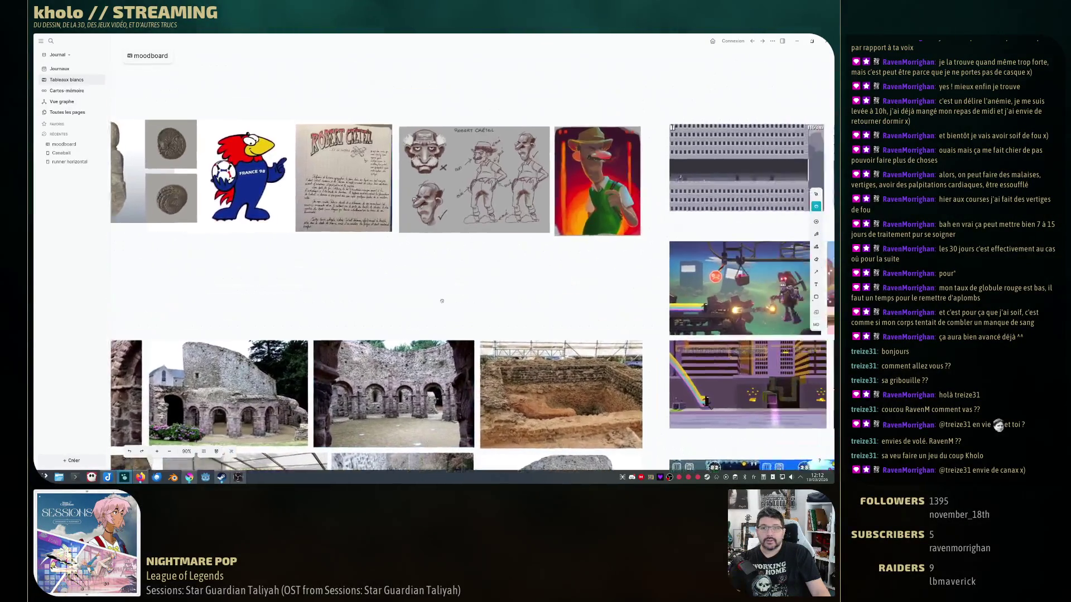
scroll(435, 310, "up", 3)
scroll(438, 327, "up", 2)
scroll(445, 342, "up", 2)
mouse_move(445, 341)
left_mouse_down()
mouse_move(496, 389)
mouse_move(536, 318)
mouse_move(494, 354)
left_mouse_up()
scroll(502, 318, "up", 3)
scroll(502, 319, "down", 1)
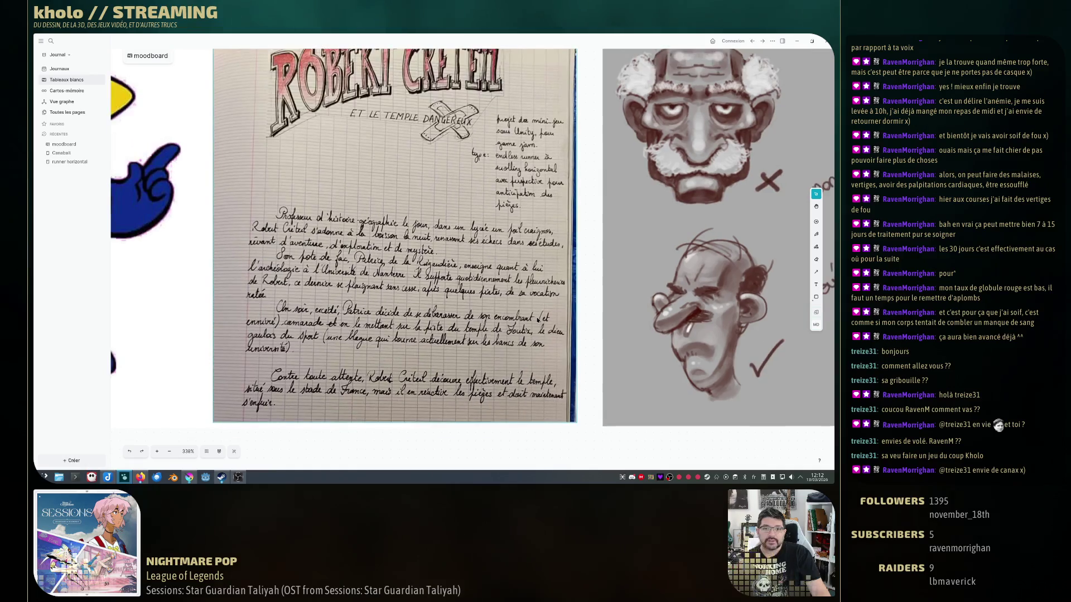
scroll(502, 318, "down", 3)
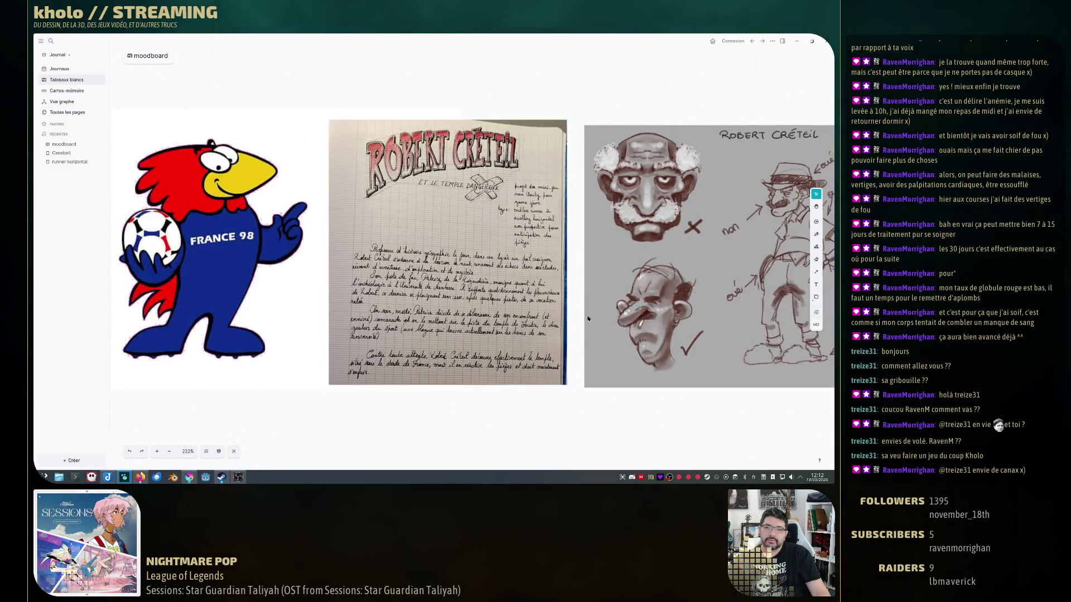
mouse_move(636, 293)
left_mouse_down()
mouse_move(465, 299)
mouse_move(607, 308)
left_mouse_up()
scroll(466, 300, "down", 1)
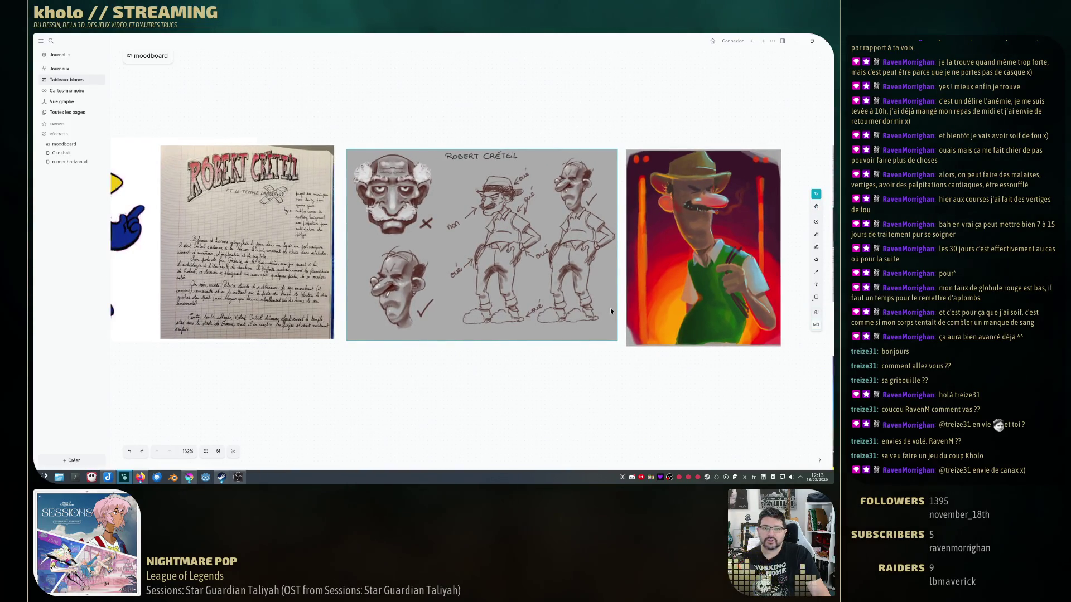
scroll(495, 285, "down", 1)
mouse_move(586, 289)
left_mouse_down()
mouse_move(502, 289)
mouse_move(565, 244)
left_mouse_up()
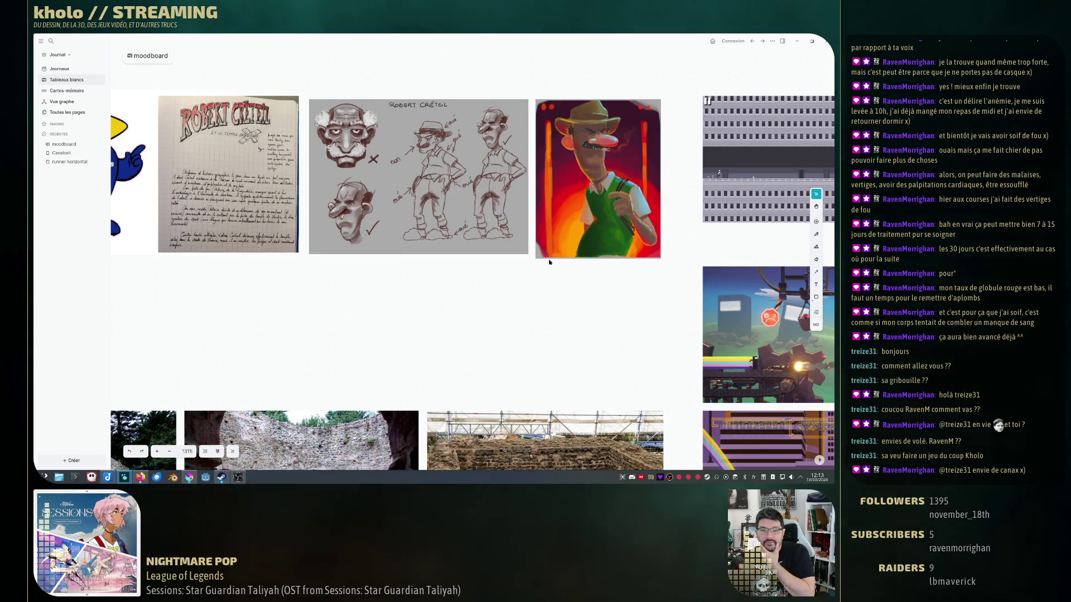
left_click_drag(575, 294, 456, 270)
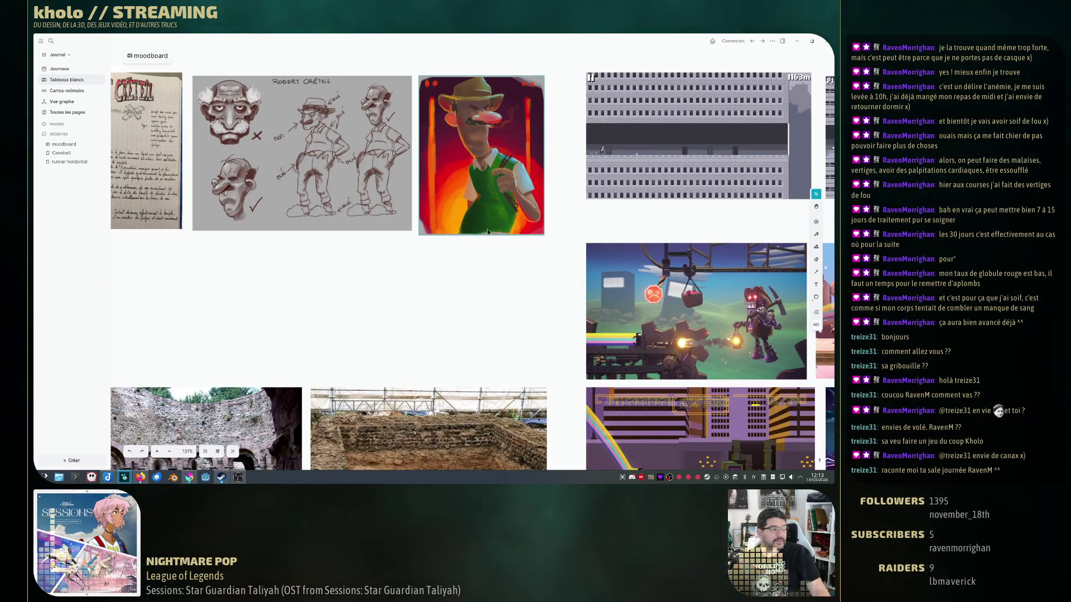
scroll(418, 268, "down", 2)
scroll(452, 267, "down", 2)
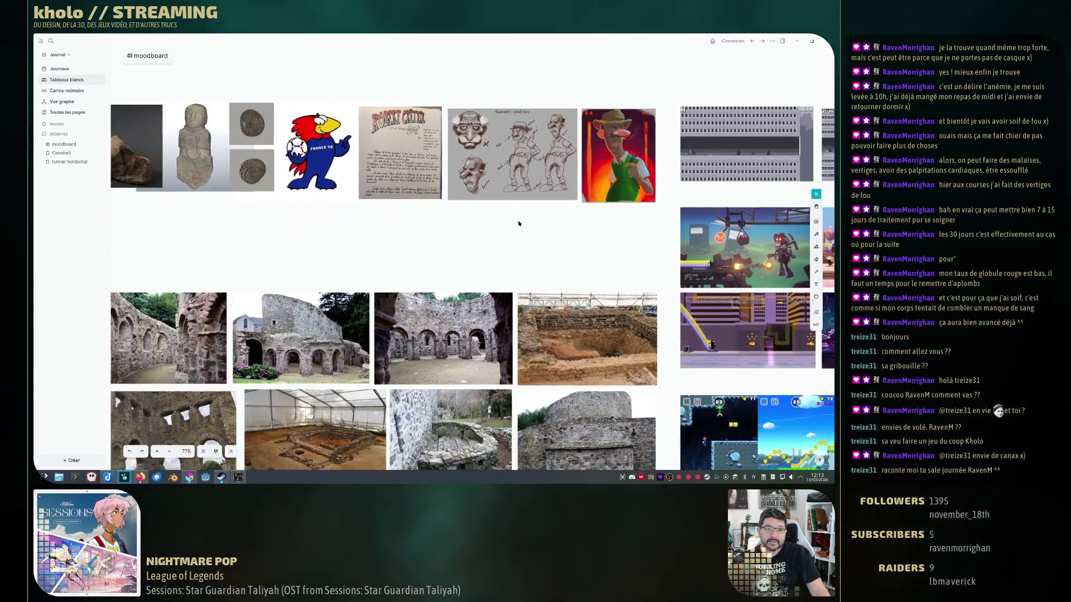
scroll(488, 263, "down", 1)
scroll(488, 264, "down", 1)
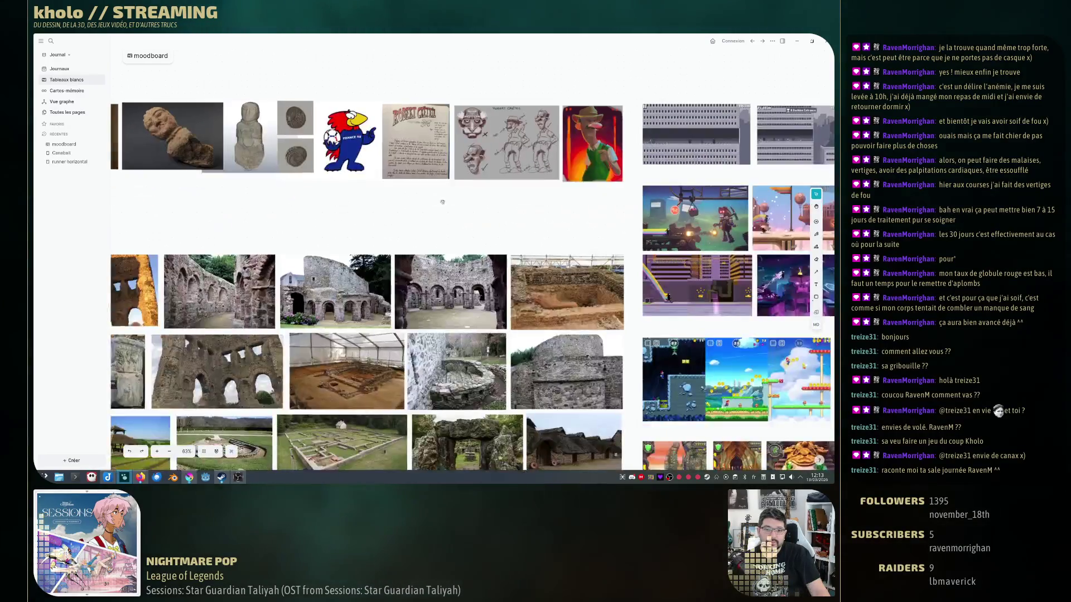
scroll(435, 244, "down", 1)
scroll(386, 212, "down", 1)
scroll(386, 212, "down", 1)
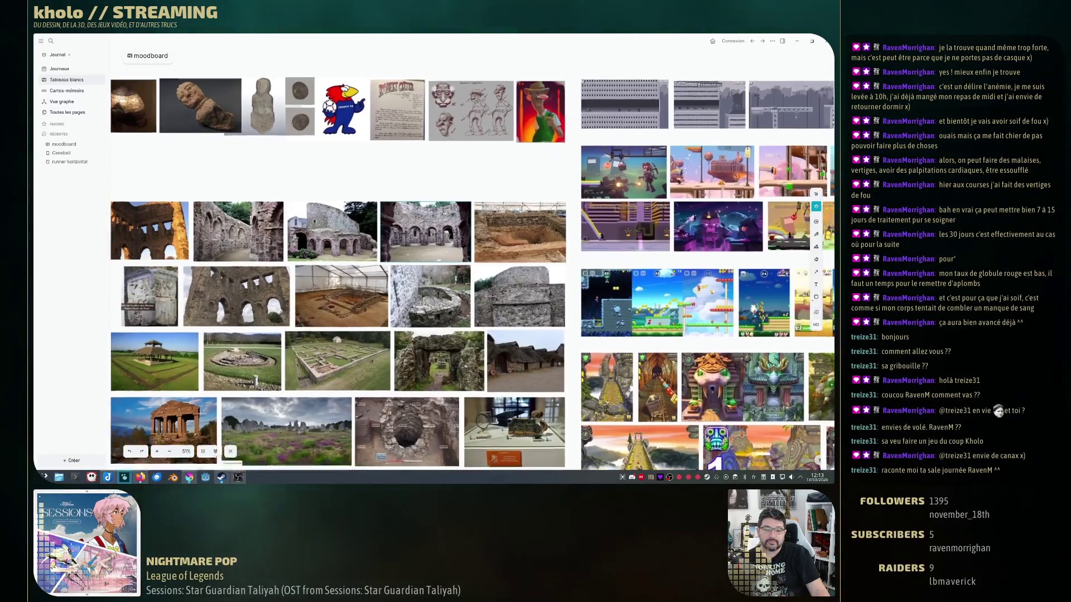
scroll(385, 211, "down", 2)
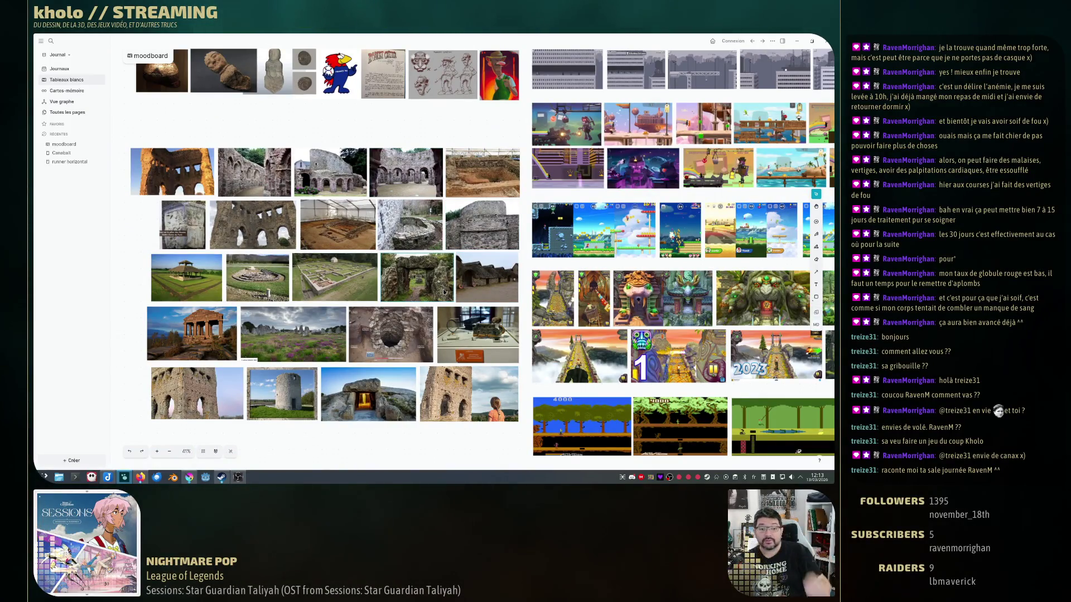
left_click_drag(444, 293, 467, 238)
left_click_drag(444, 334, 401, 218)
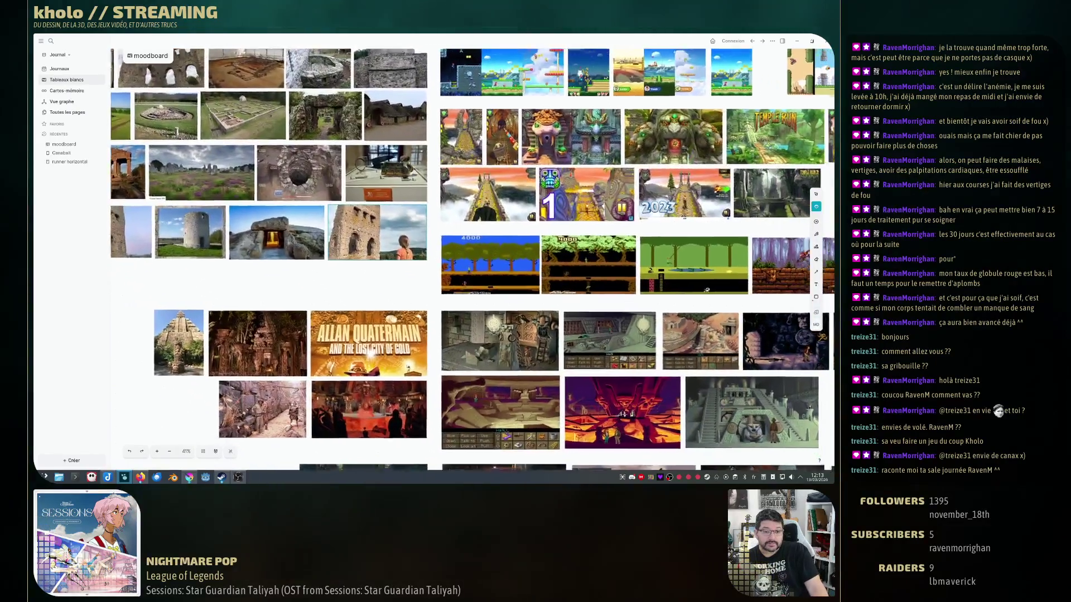
left_click_drag(402, 277, 372, 160)
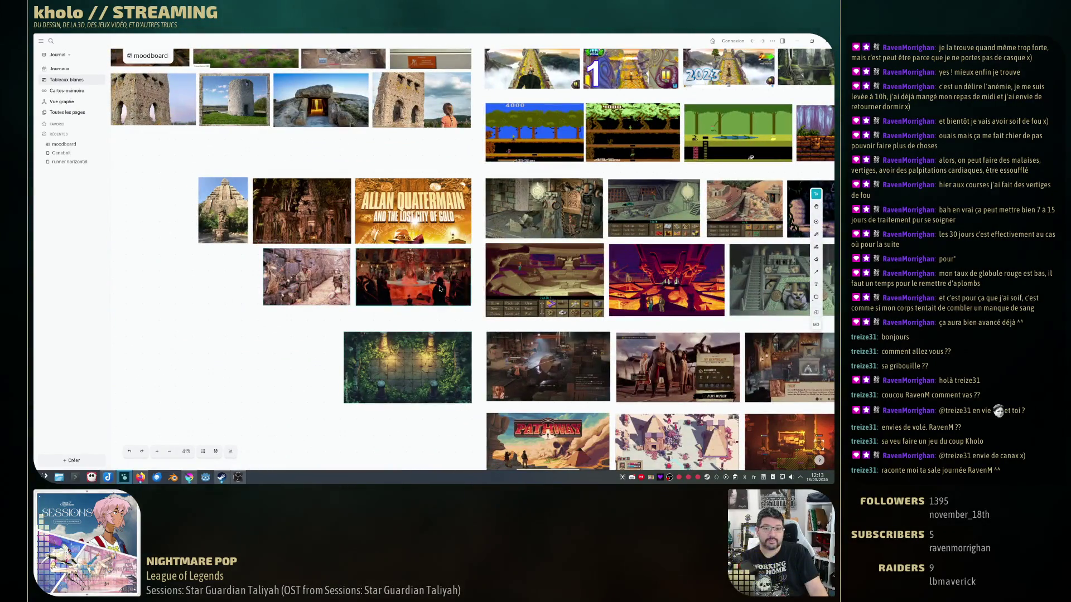
left_click_drag(502, 276, 293, 271)
left_click_drag(552, 292, 503, 228)
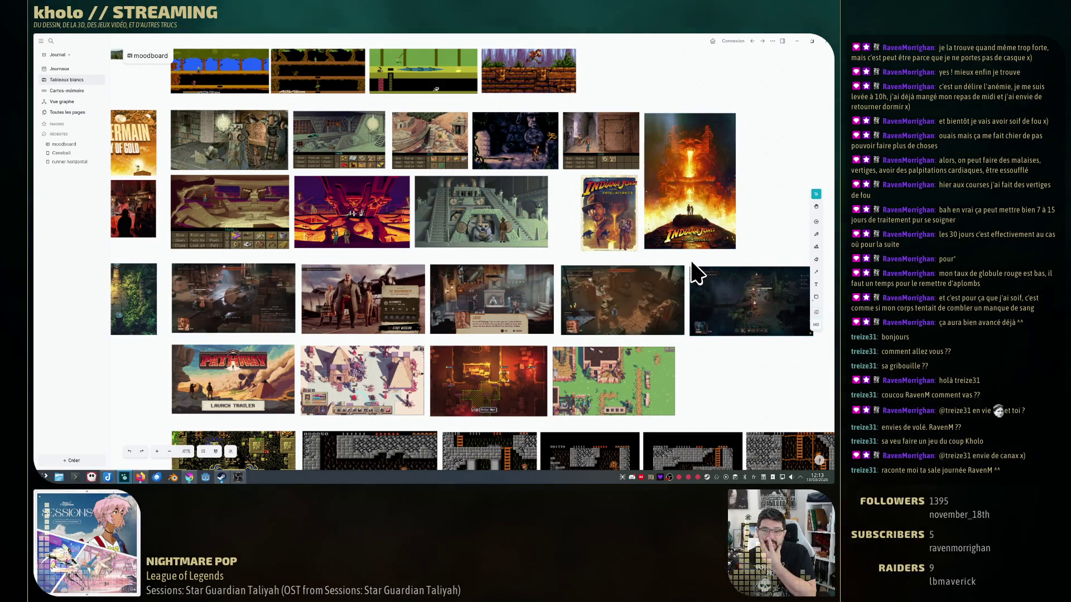
scroll(697, 274, "down", 2)
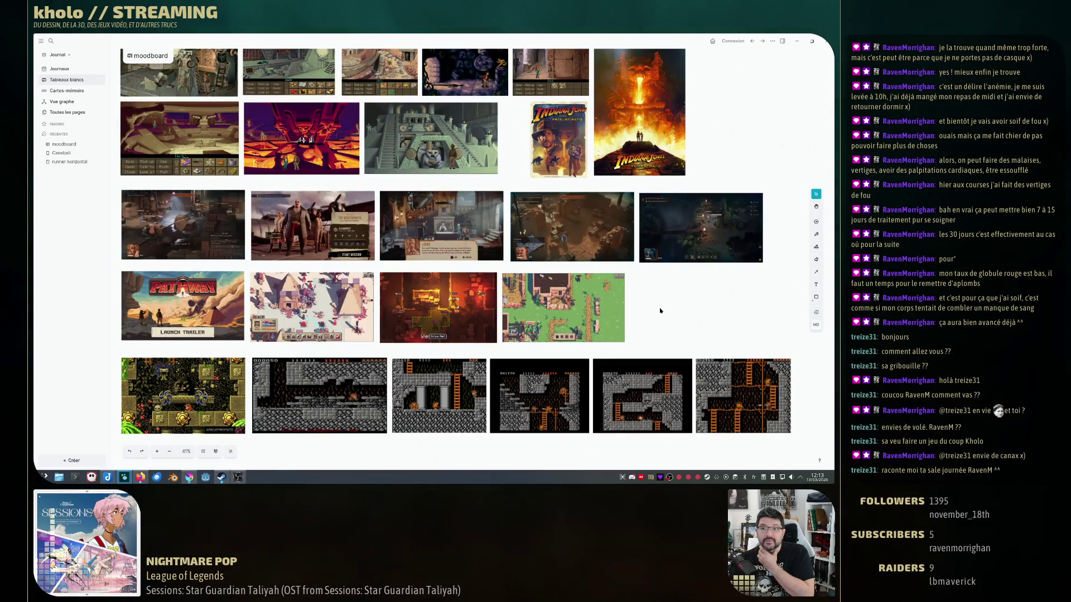
scroll(651, 308, "up", 1)
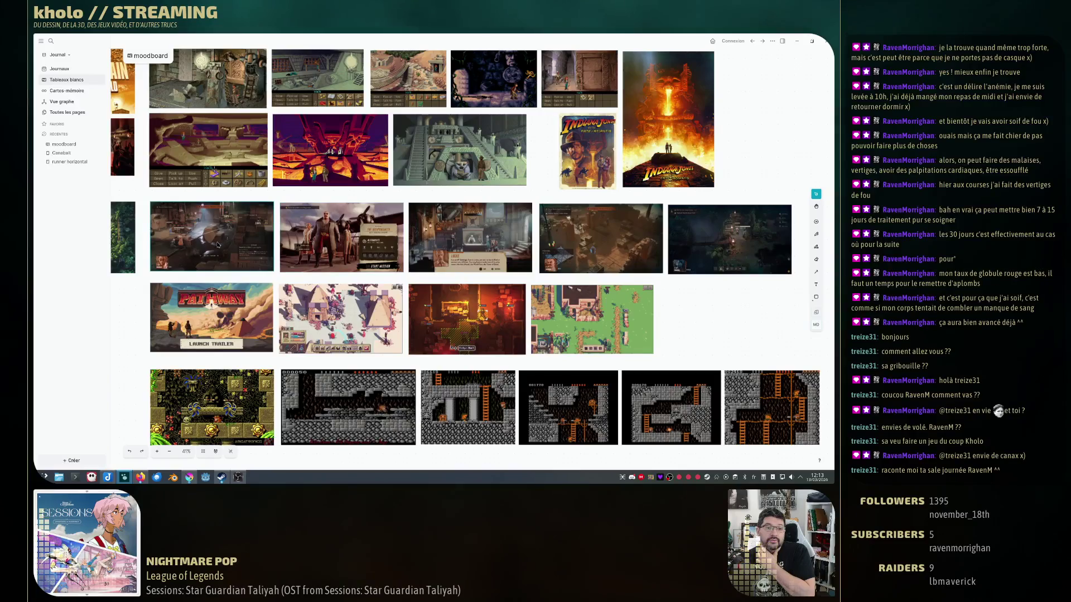
scroll(248, 249, "up", 2)
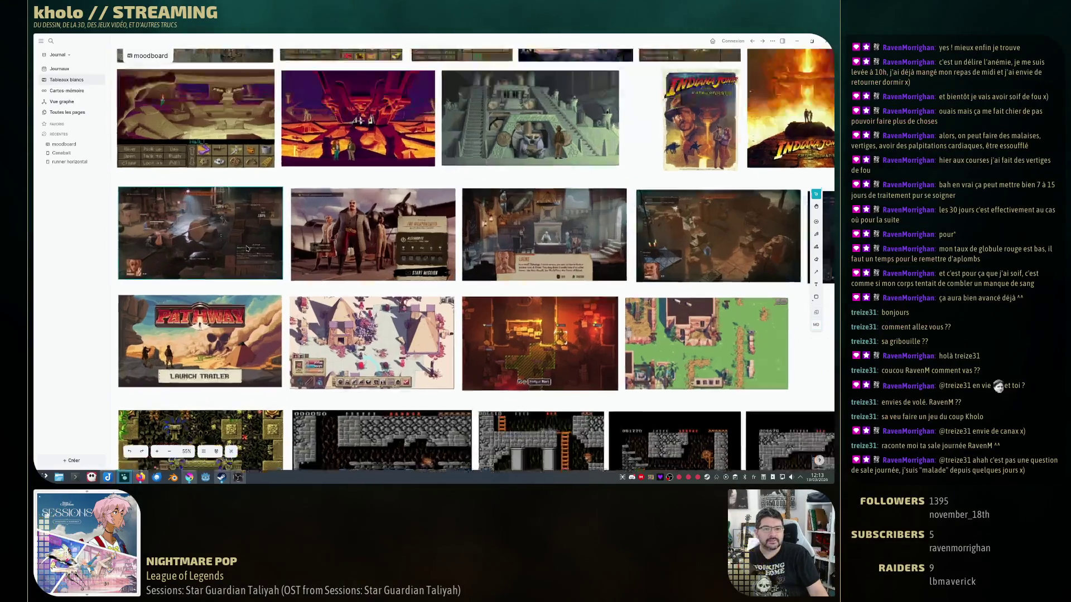
scroll(247, 249, "up", 2)
scroll(293, 276, "up", 2)
scroll(374, 299, "up", 2)
scroll(373, 300, "right", 3)
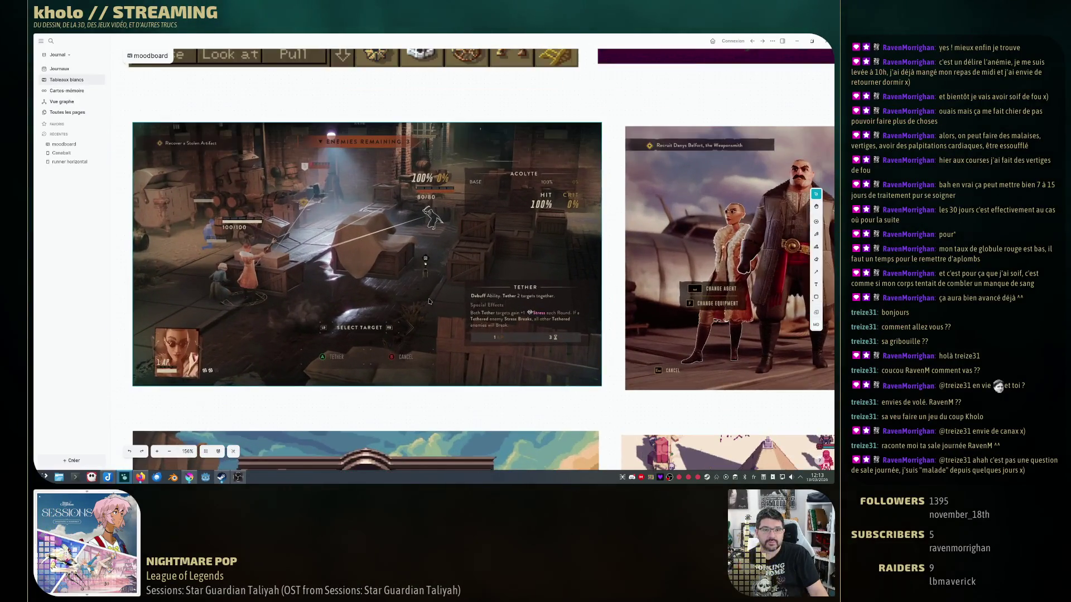
scroll(402, 288, "right", 3)
scroll(433, 281, "right", 3)
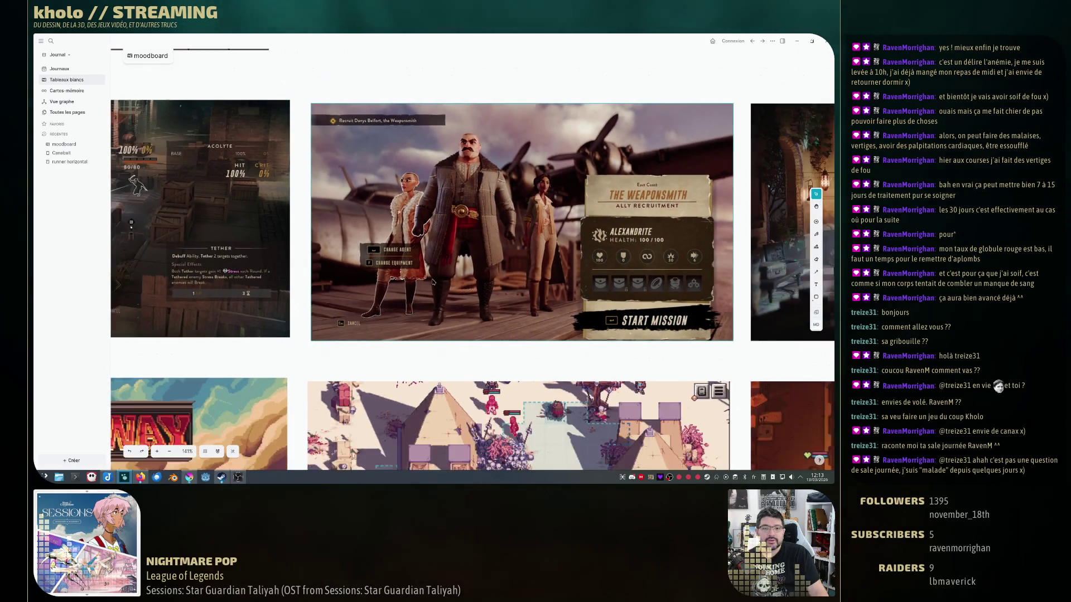
scroll(433, 281, "down", 2)
scroll(434, 281, "down", 2)
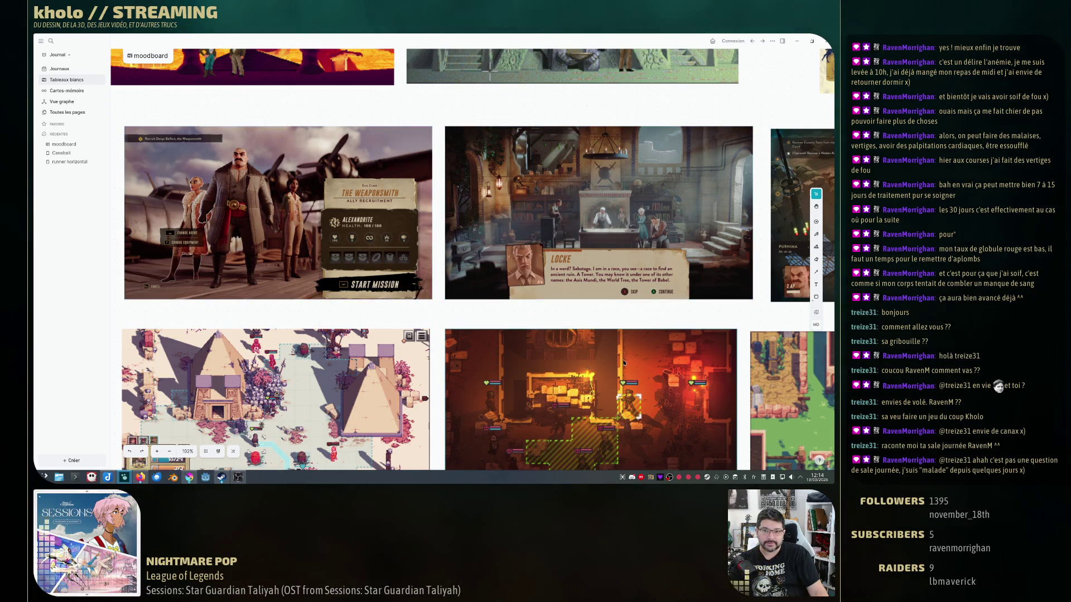
scroll(654, 261, "up", 2)
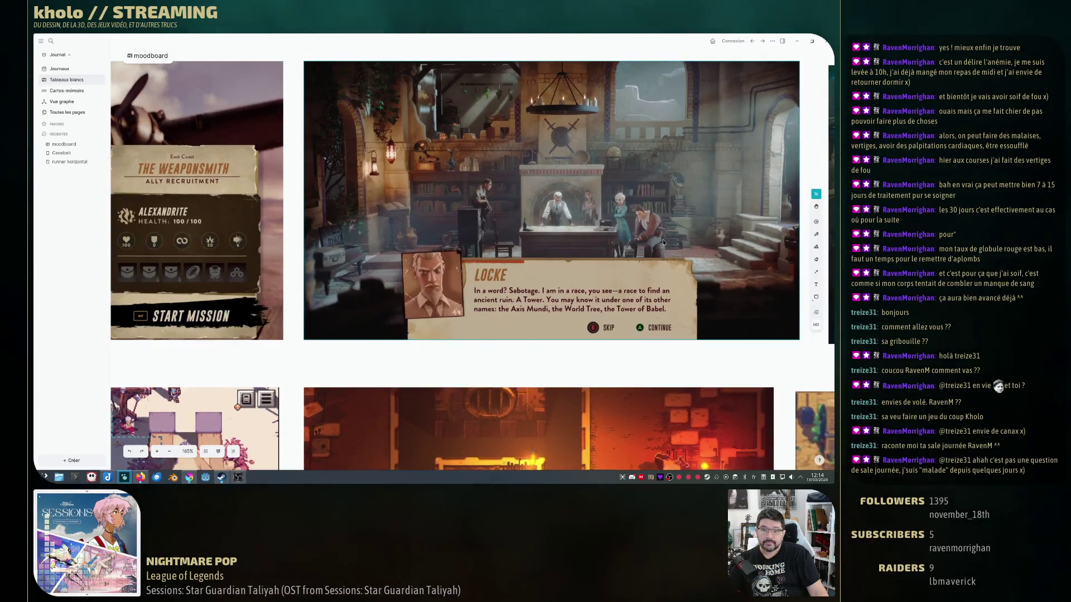
scroll(628, 268, "up", 1)
scroll(604, 276, "up", 1)
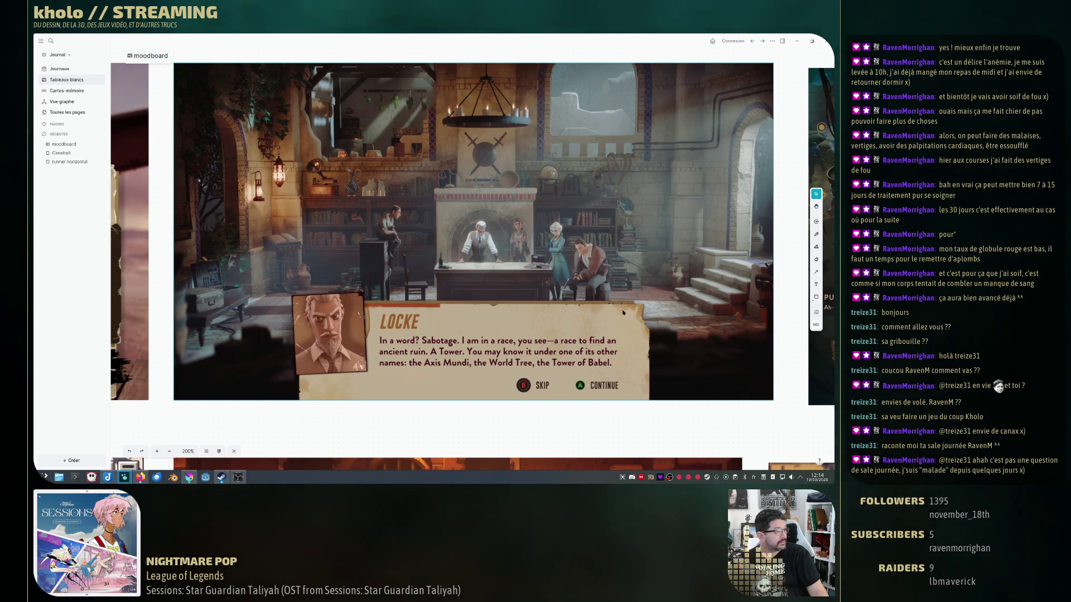
scroll(720, 300, "down", 3)
scroll(656, 312, "down", 2)
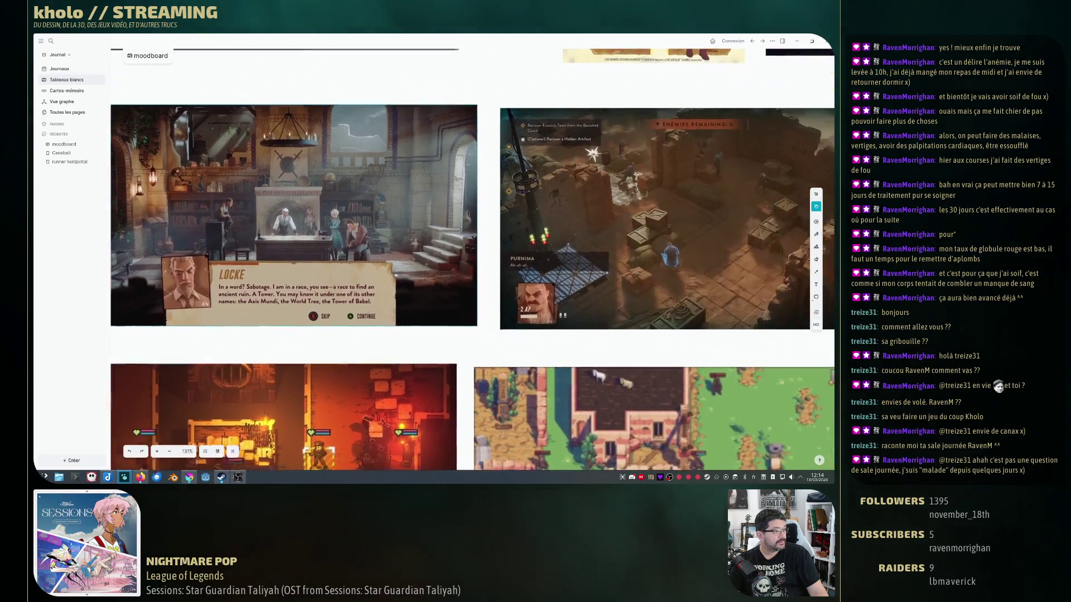
scroll(580, 295, "down", 1)
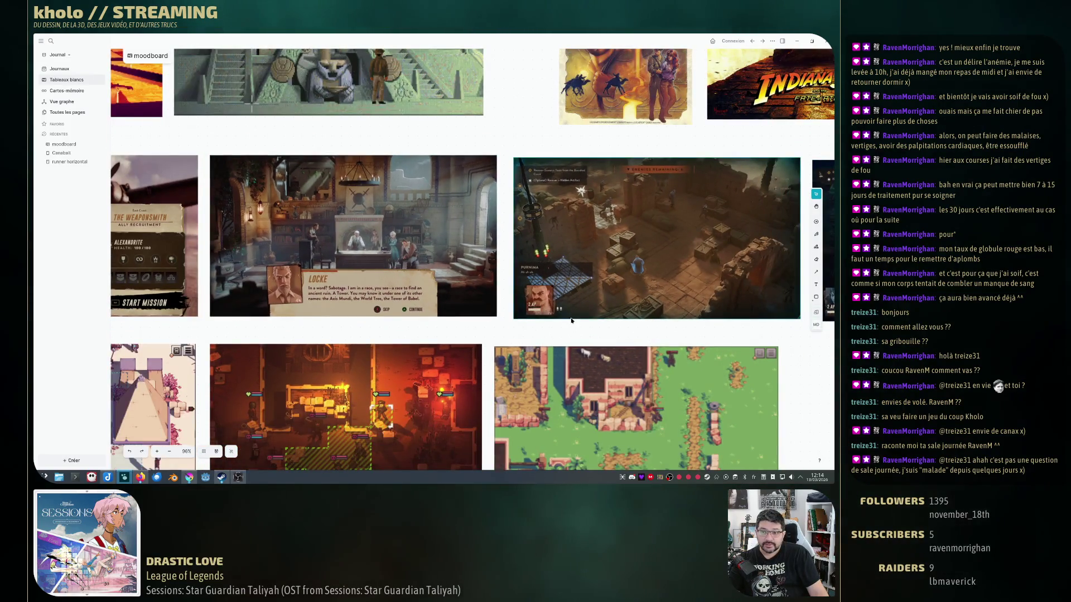
scroll(567, 330, "down", 2)
scroll(536, 328, "down", 2)
scroll(496, 326, "down", 2)
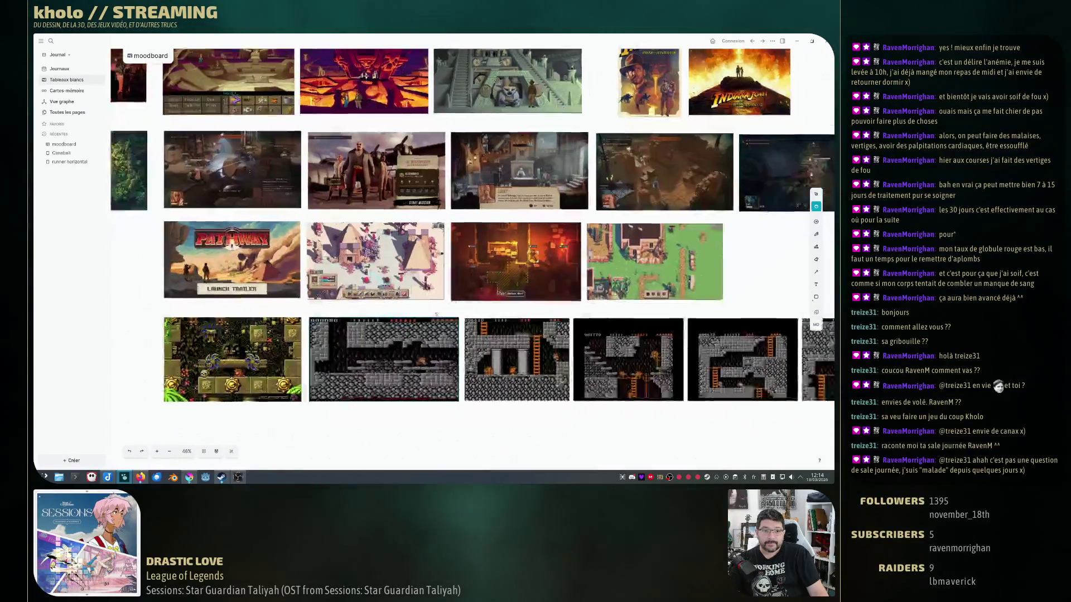
scroll(495, 326, "up", 2)
scroll(335, 284, "up", 3)
scroll(282, 272, "up", 3)
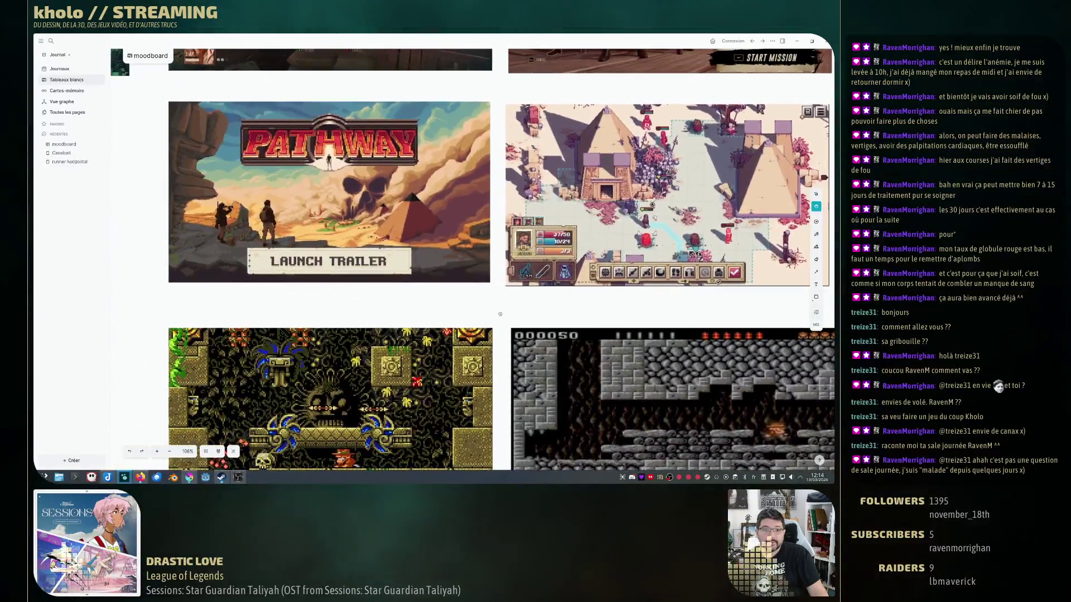
mouse_move(282, 272)
left_mouse_down()
mouse_move(342, 248)
mouse_move(418, 285)
left_mouse_up()
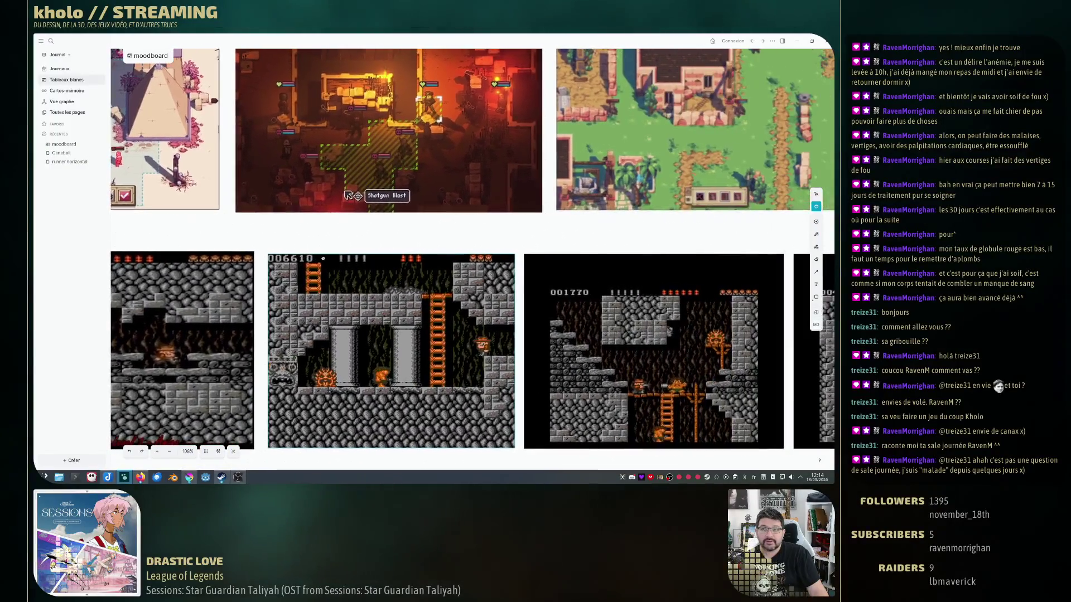
scroll(586, 284, "down", 3)
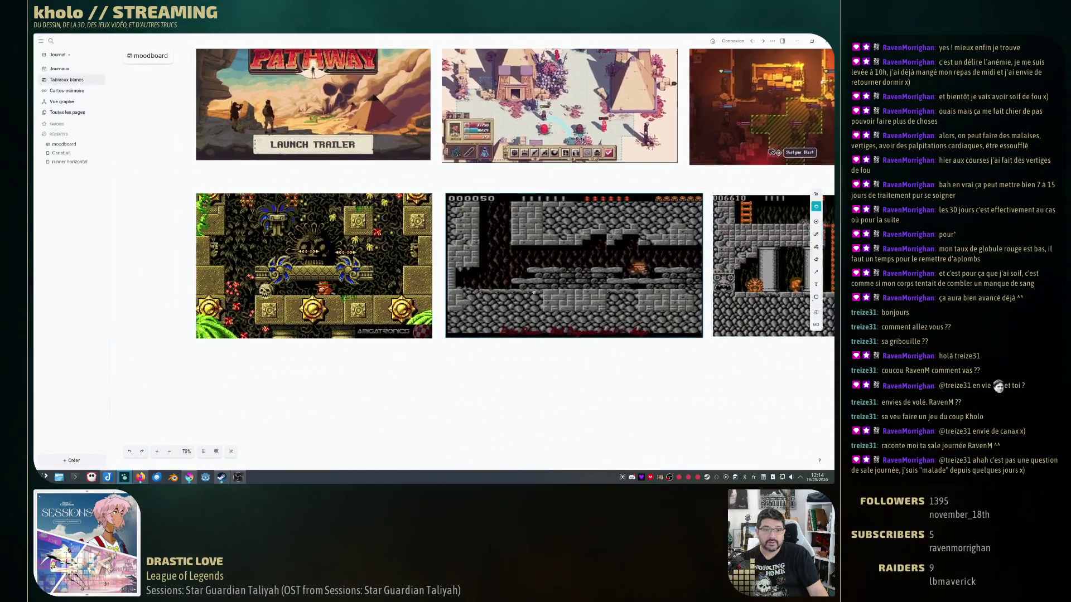
scroll(435, 314, "up", 2)
scroll(434, 314, "down", 2)
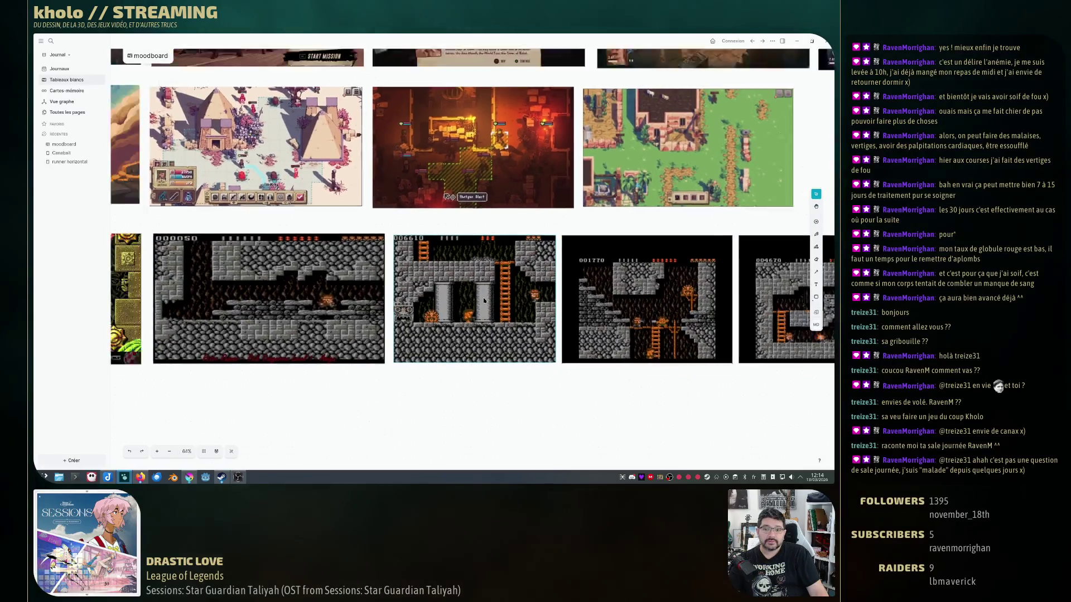
scroll(435, 314, "down", 2)
scroll(426, 322, "down", 2)
scroll(418, 330, "down", 1)
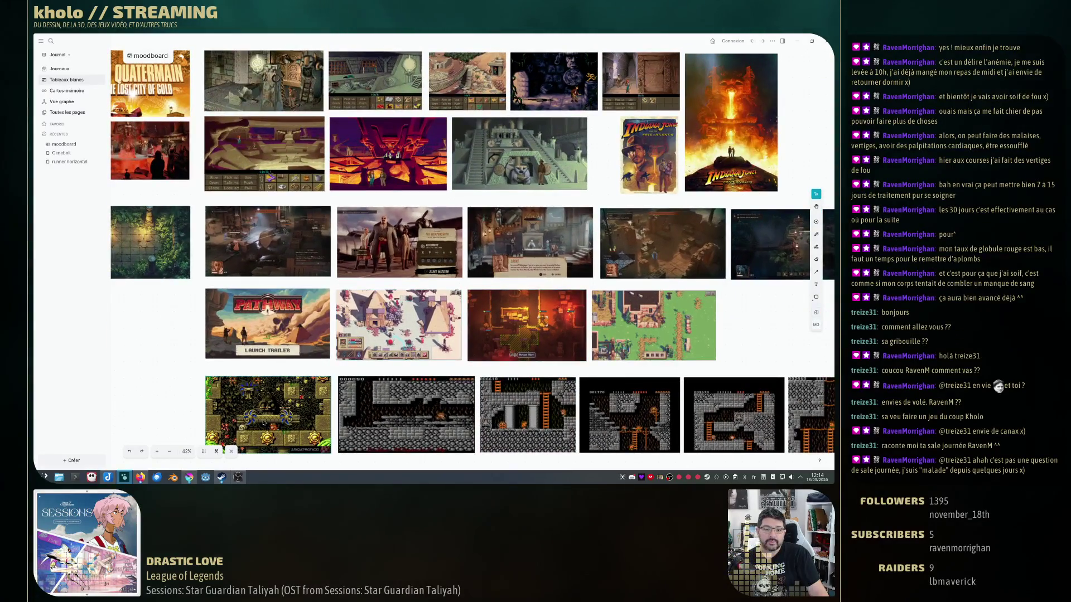
scroll(402, 309, "up", 3)
scroll(402, 310, "up", 2)
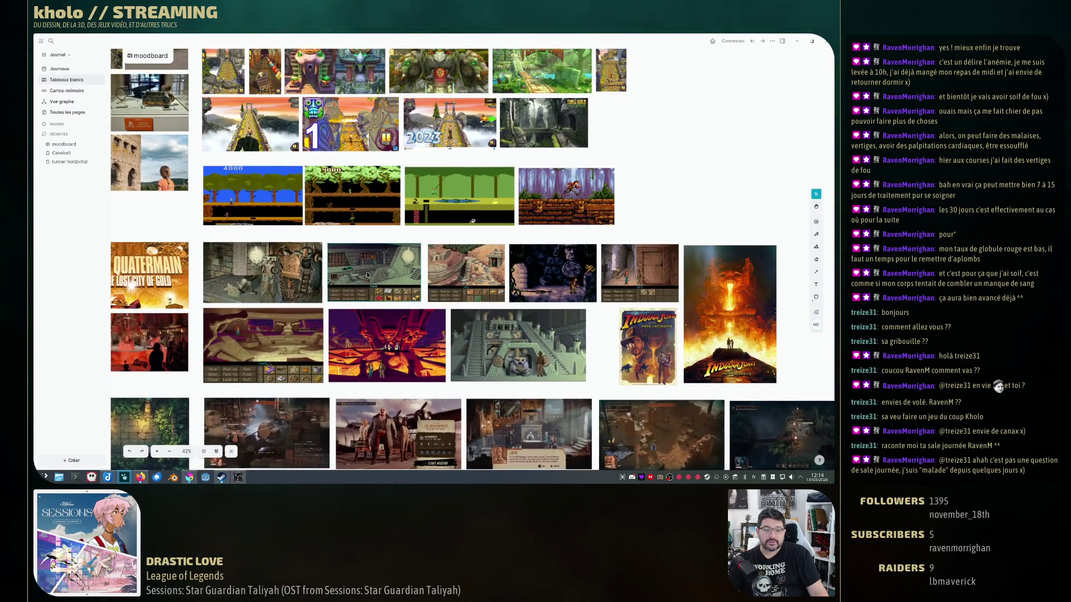
scroll(367, 274, "up", 2)
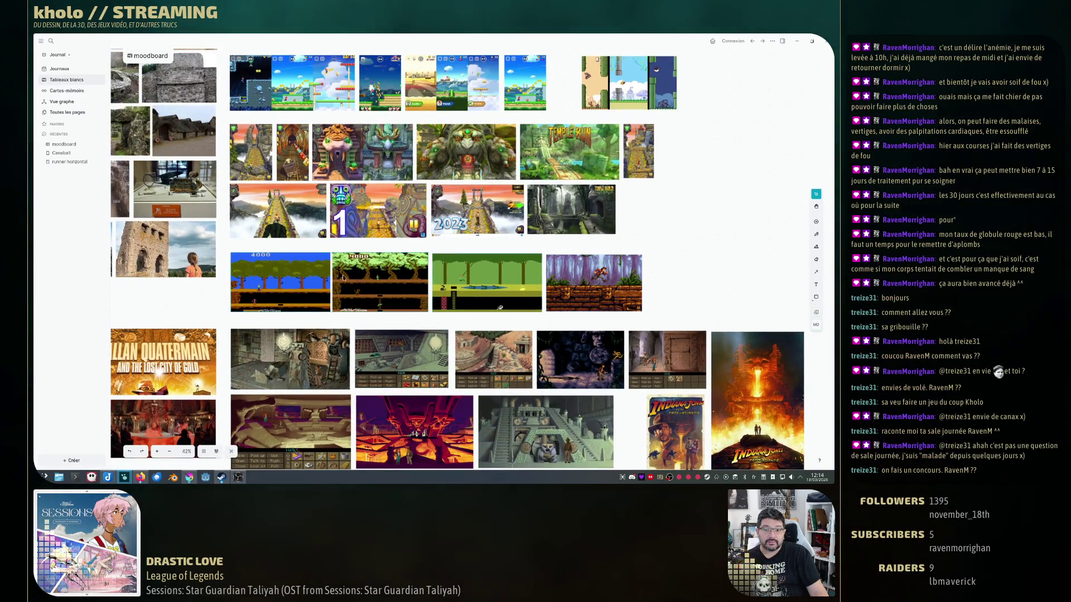
scroll(409, 285, "down", 2)
scroll(408, 285, "down", 4)
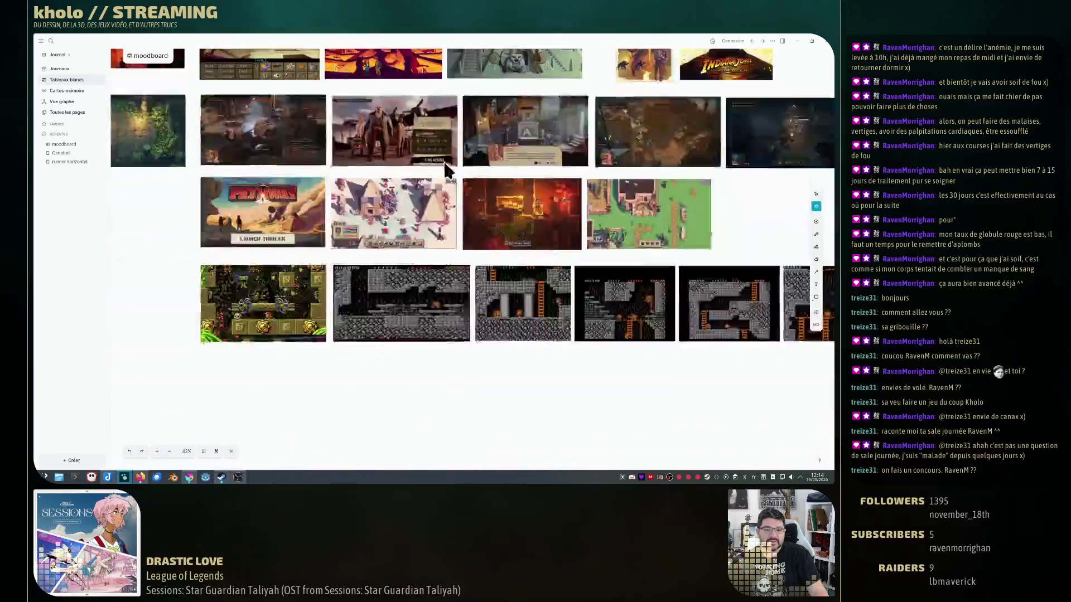
scroll(444, 160, "up", 4)
scroll(296, 215, "up", 2)
scroll(295, 215, "up", 2)
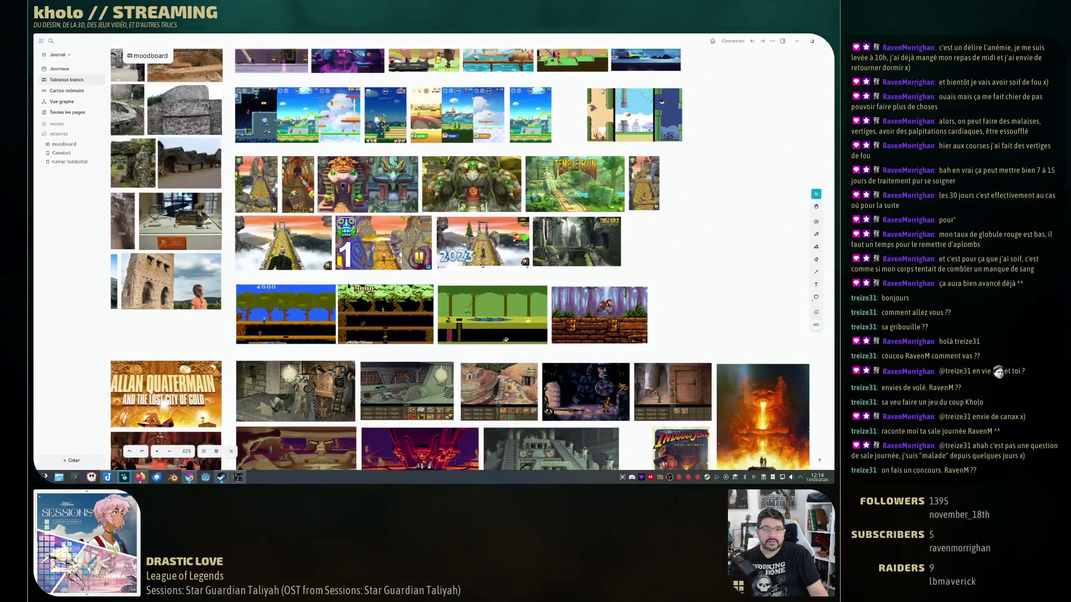
scroll(360, 269, "up", 2)
scroll(360, 269, "up", 2)
scroll(360, 269, "up", 3)
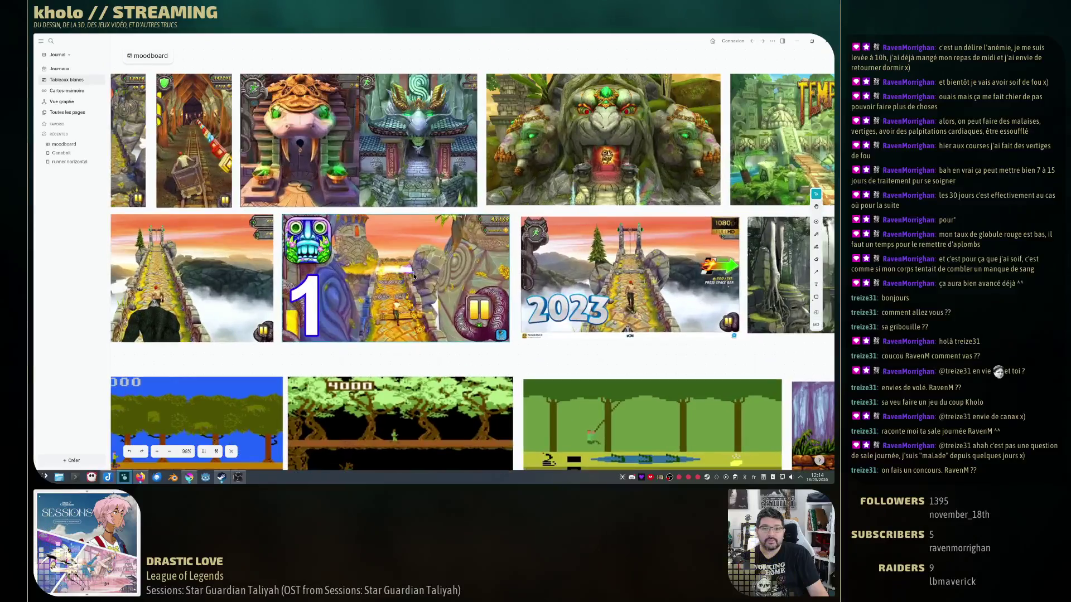
scroll(360, 269, "up", 2)
scroll(360, 269, "up", 2)
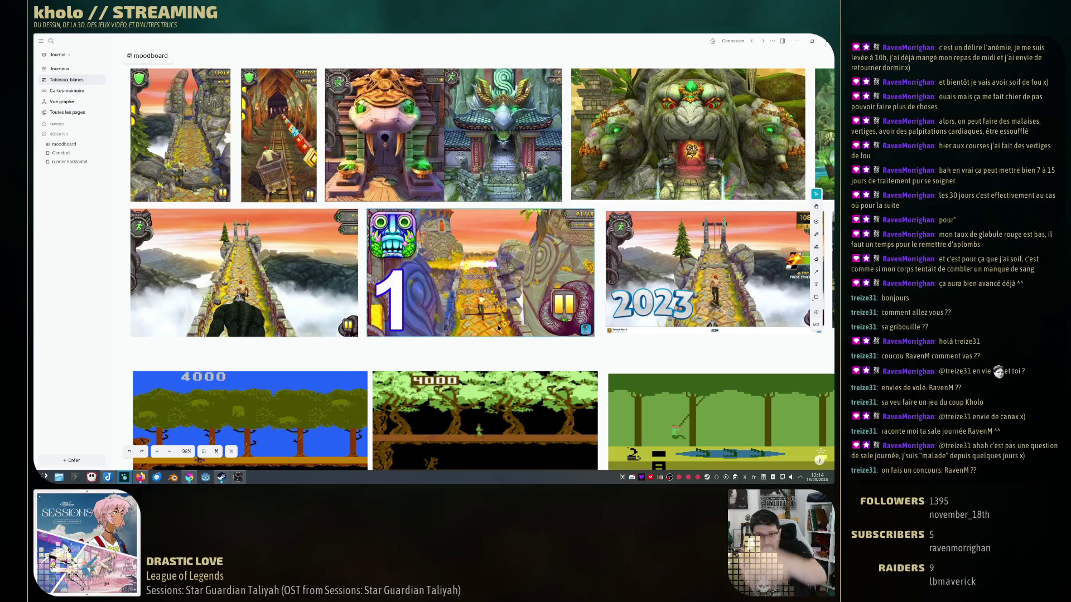
scroll(527, 264, "up", 3)
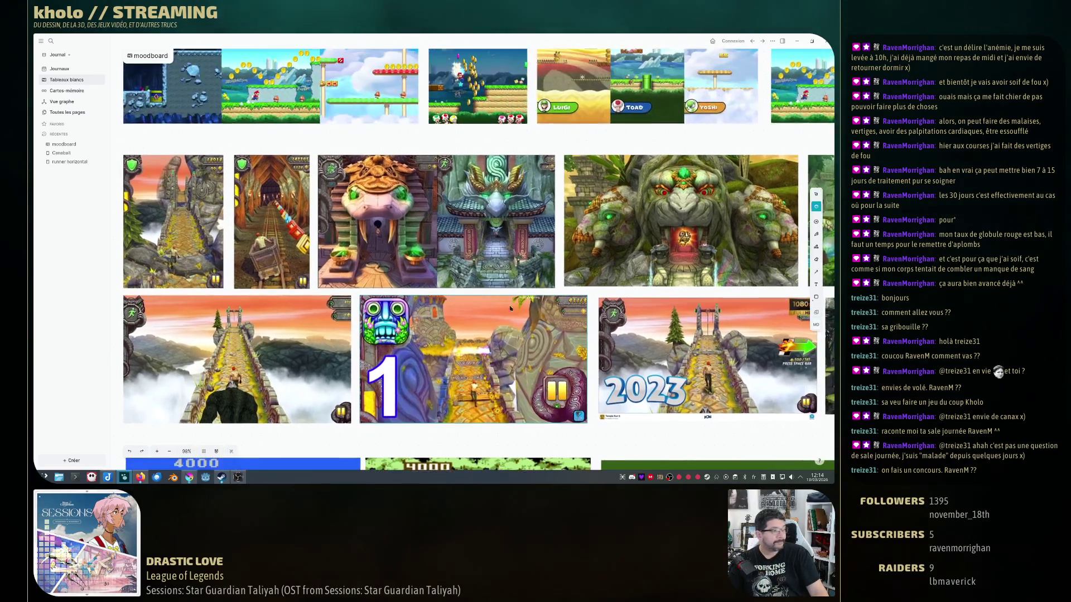
scroll(442, 250, "up", 3)
scroll(441, 249, "up", 3)
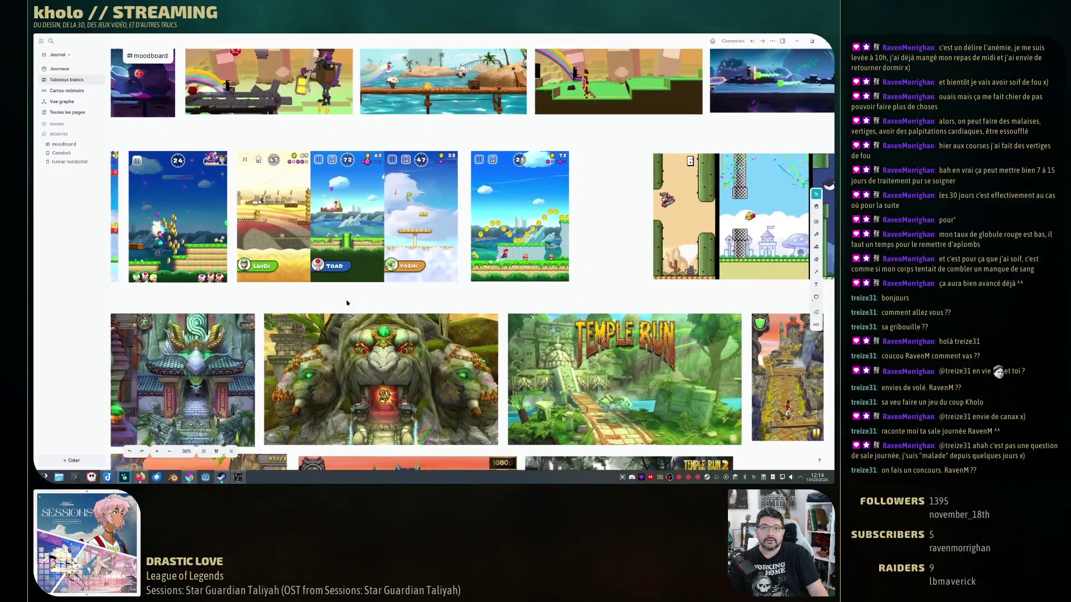
scroll(469, 268, "up", 3)
scroll(498, 293, "up", 3)
scroll(452, 268, "up", 3)
scroll(418, 251, "up", 3)
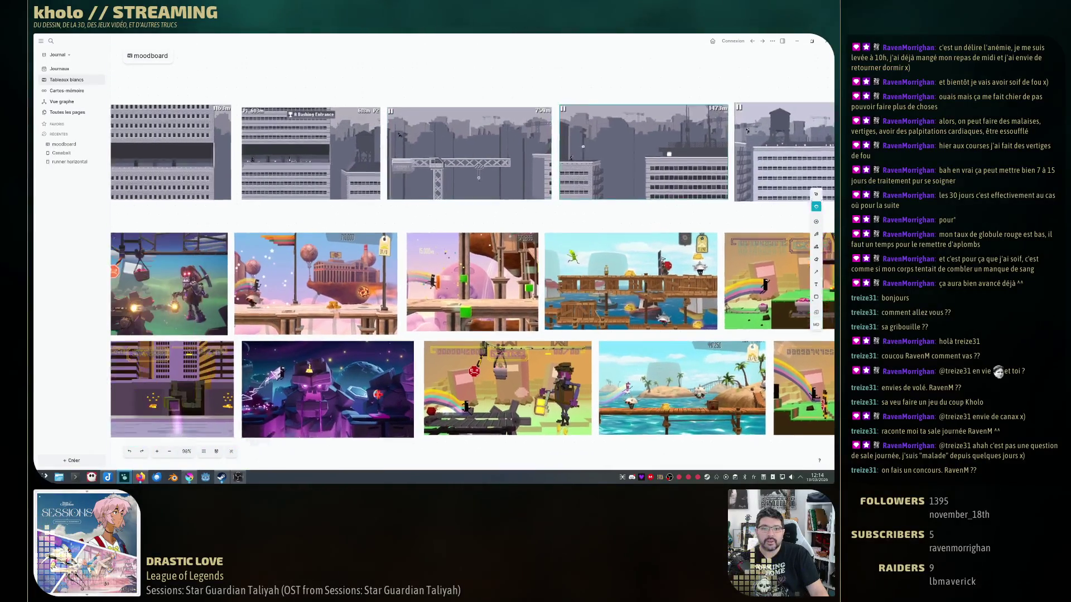
scroll(401, 243, "up", 3)
scroll(401, 243, "up", 2)
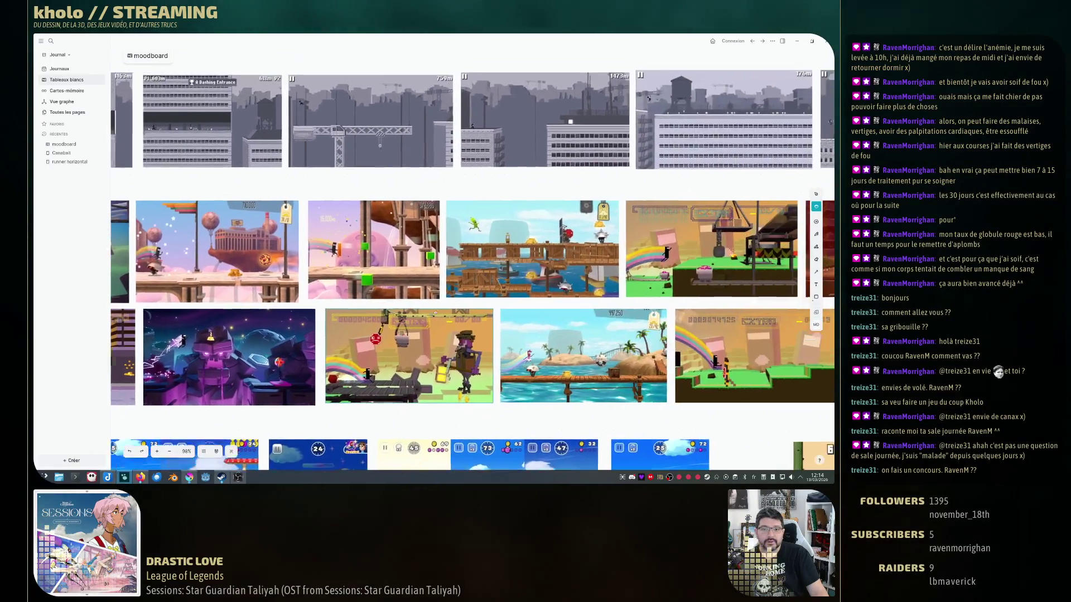
left_click_drag(452, 252, 402, 260)
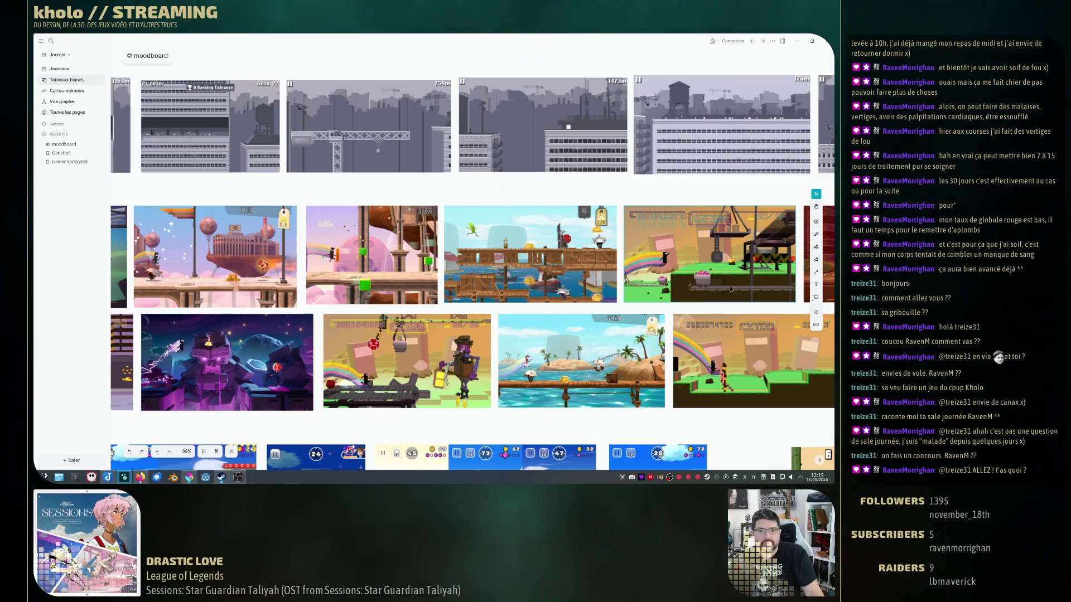
scroll(520, 293, "down", 3)
scroll(520, 293, "up", 2)
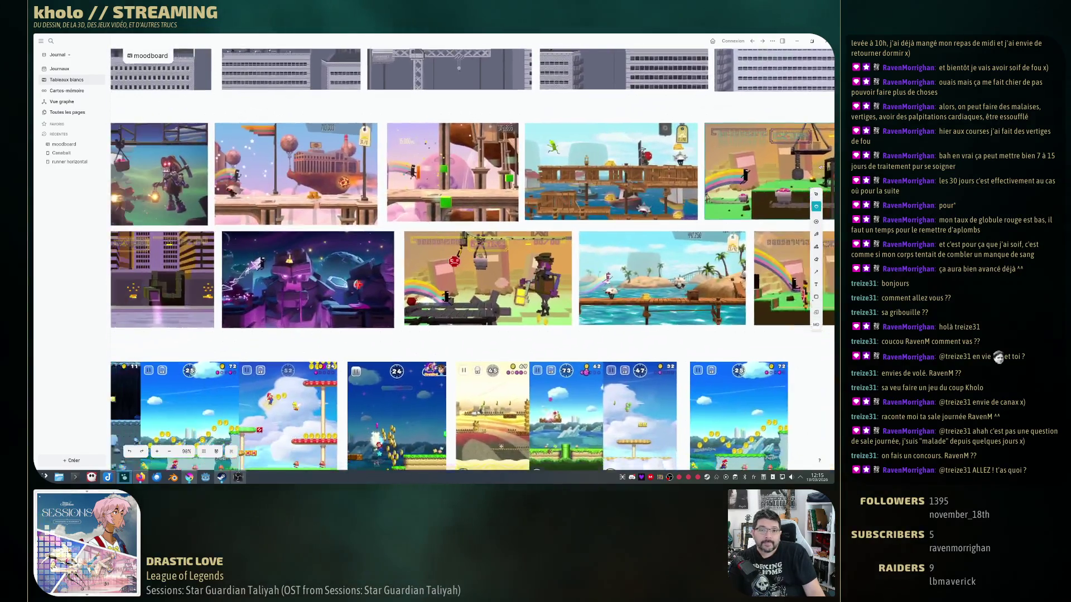
scroll(520, 293, "up", 2)
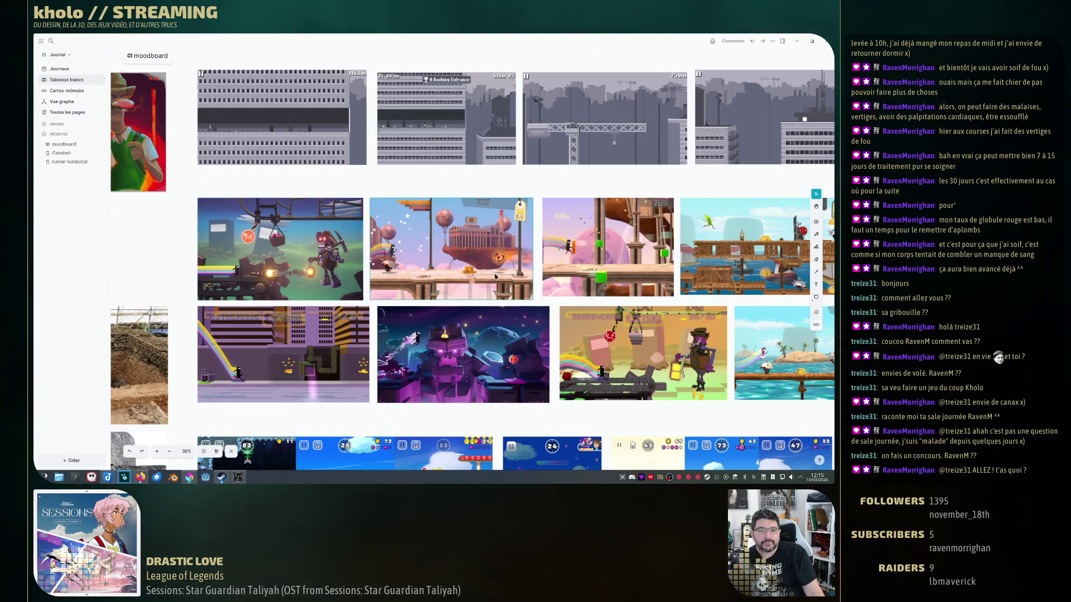
scroll(638, 301, "up", 3)
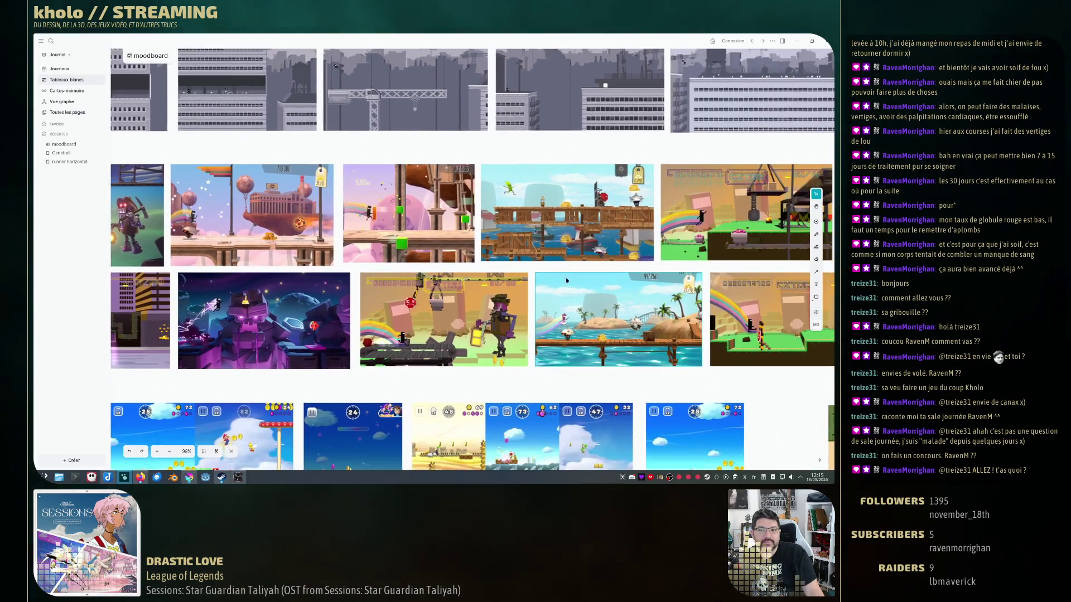
scroll(637, 302, "up", 2)
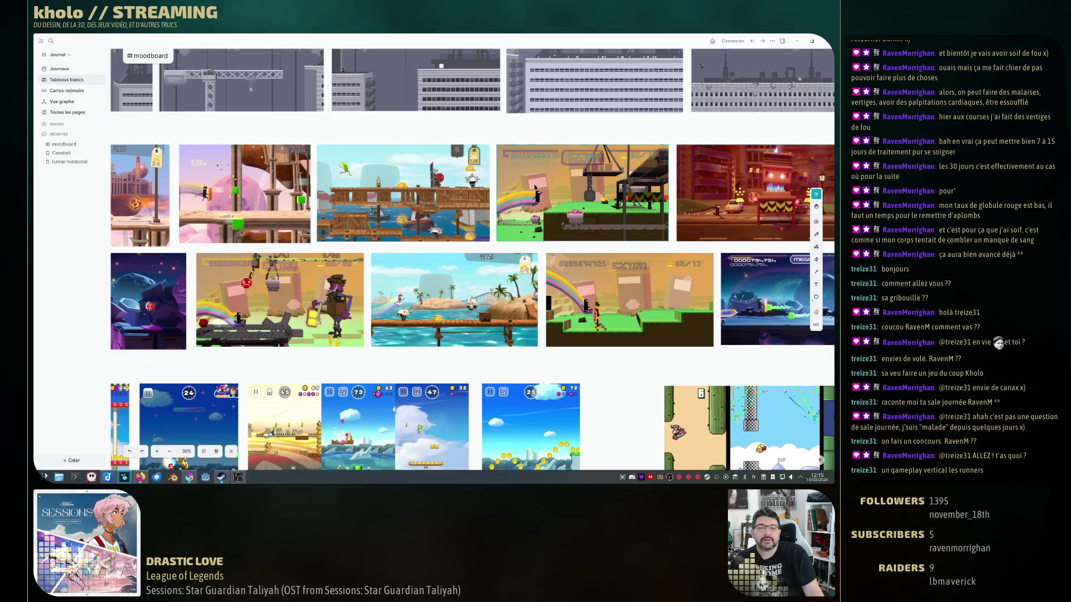
scroll(564, 228, "up", 3)
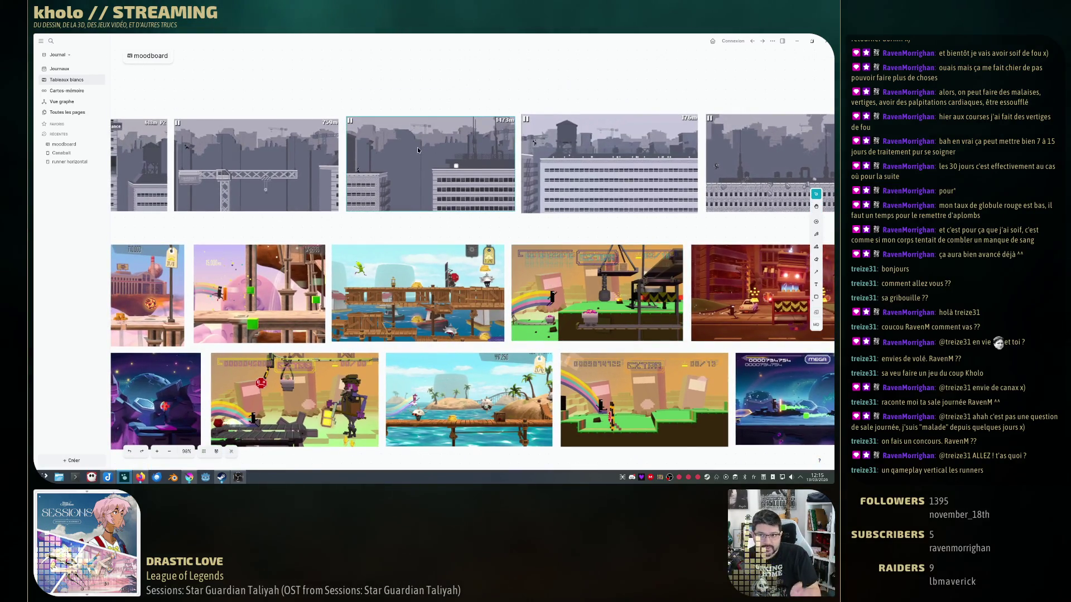
scroll(650, 332, "down", 3)
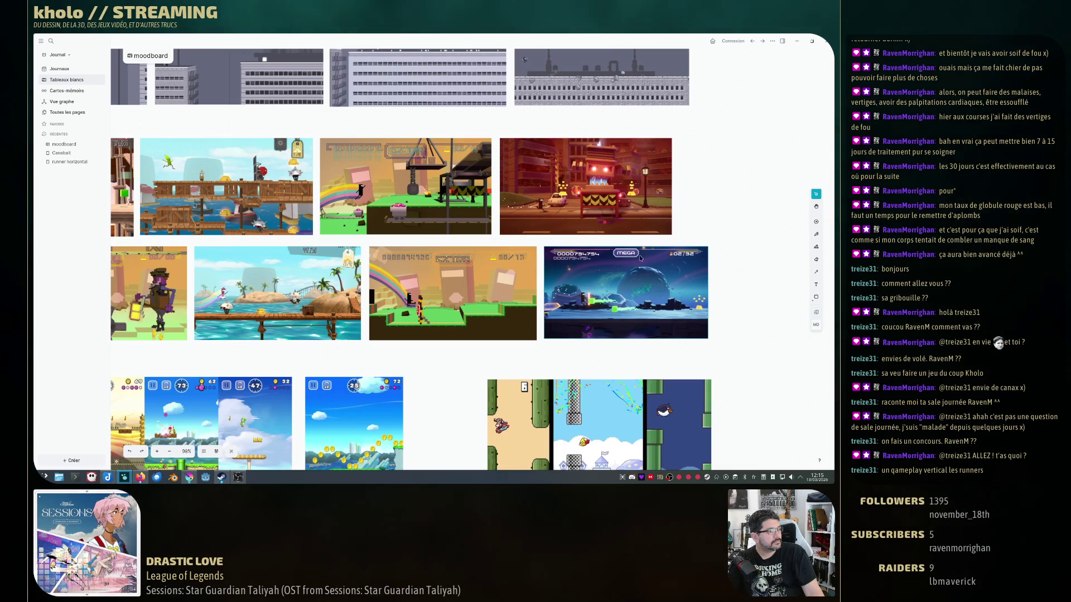
left_click_drag(641, 259, 761, 255)
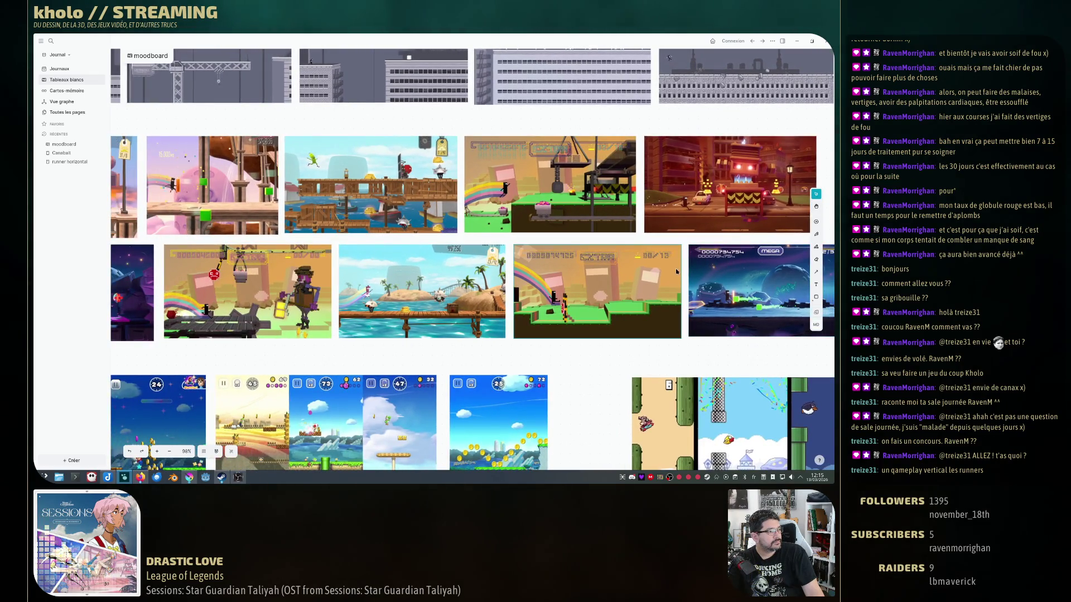
scroll(656, 283, "down", 3)
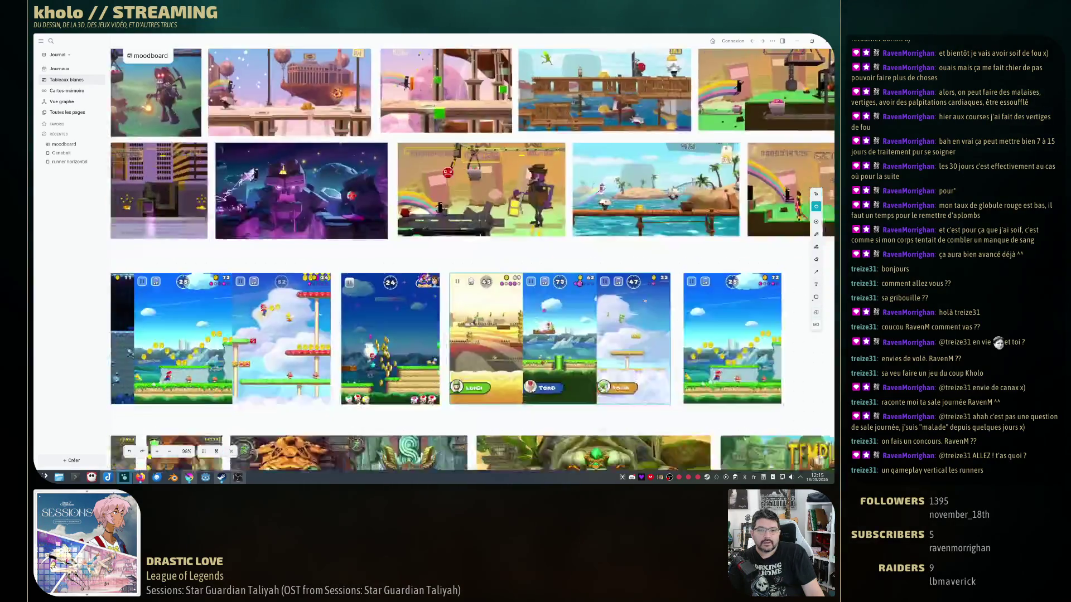
scroll(657, 282, "down", 3)
scroll(530, 187, "up", 2)
scroll(532, 186, "up", 2)
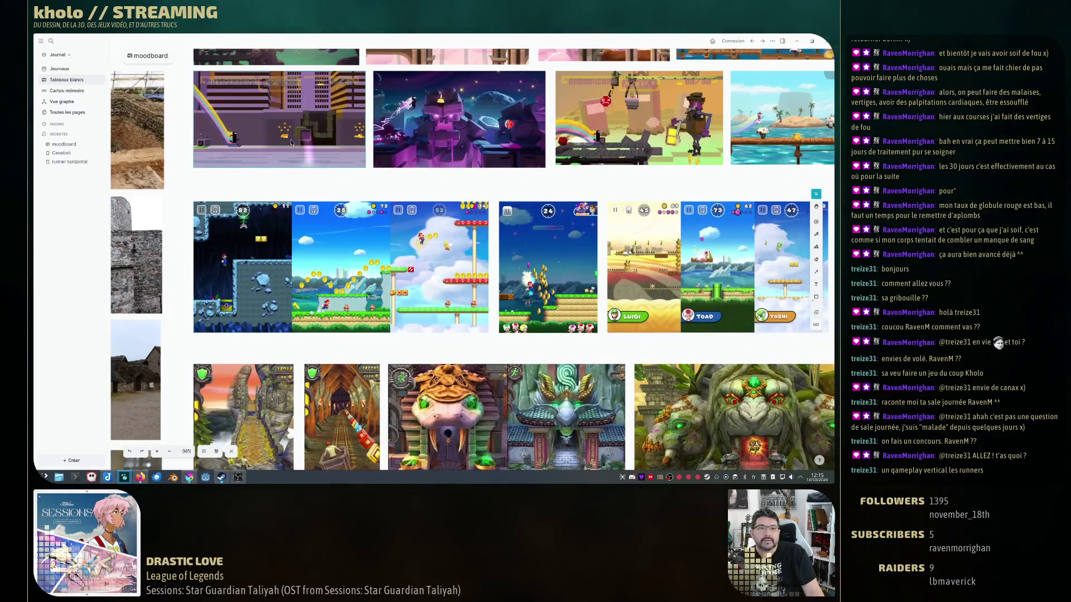
scroll(531, 186, "down", 3)
scroll(531, 186, "down", 3)
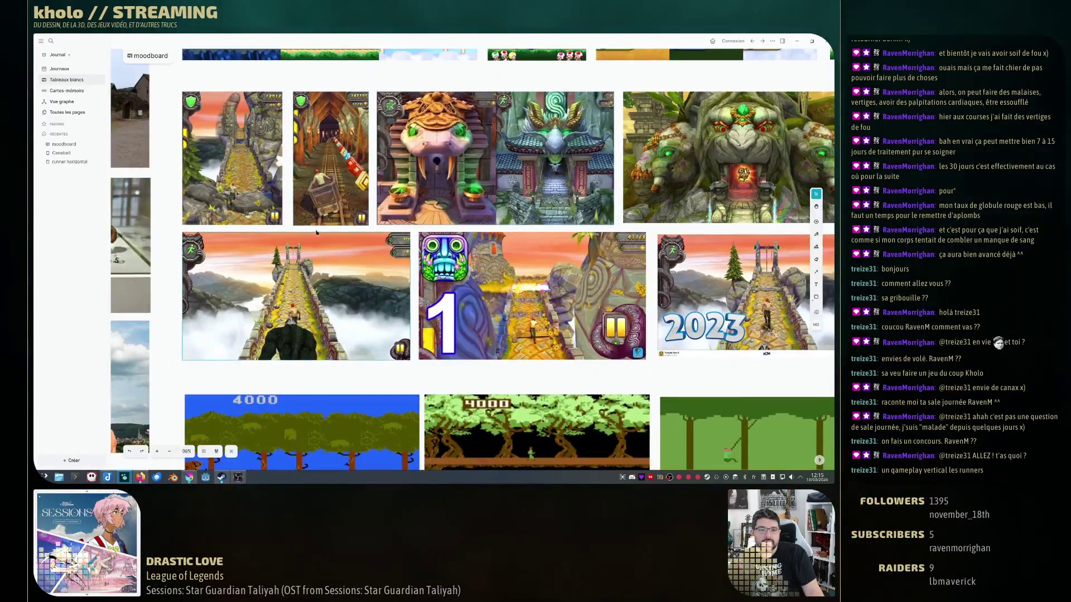
scroll(493, 224, "up", 3)
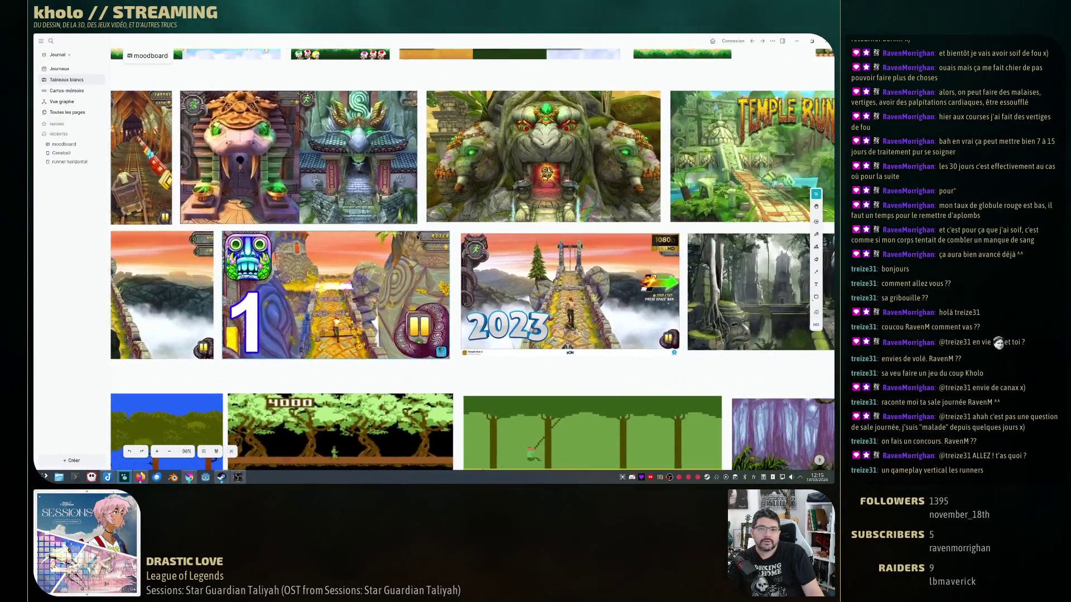
scroll(492, 225, "up", 3)
scroll(493, 225, "up", 2)
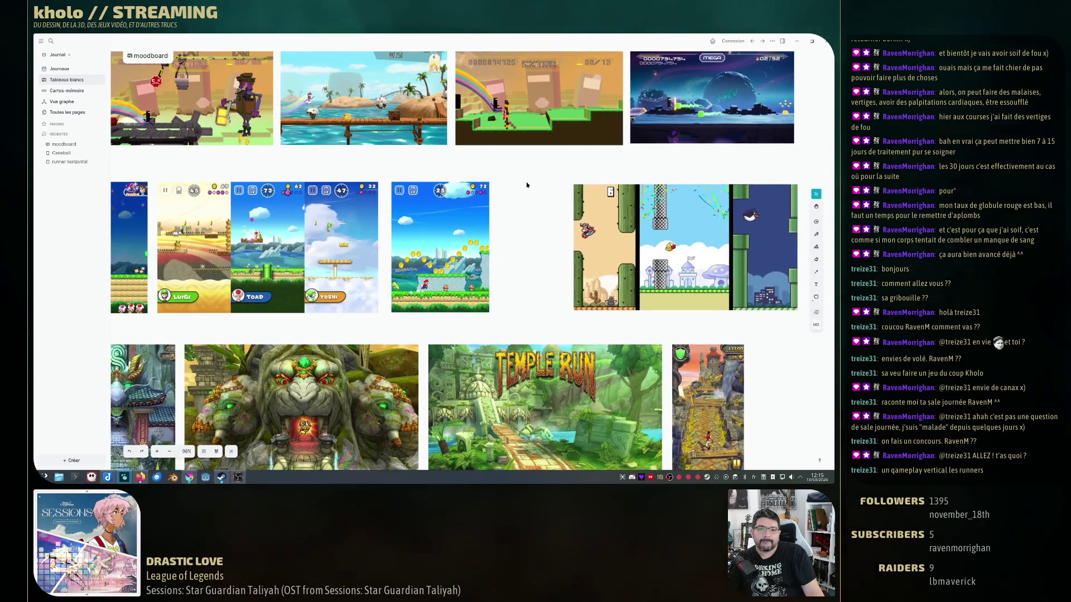
scroll(544, 268, "down", 3)
scroll(543, 268, "down", 3)
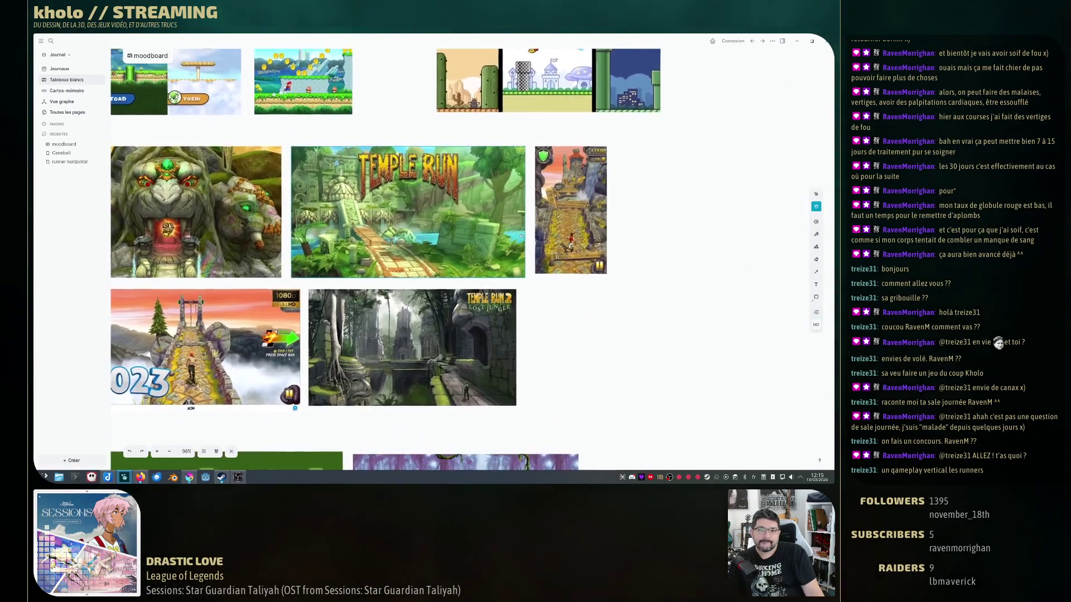
scroll(543, 268, "down", 2)
scroll(520, 321, "down", 3)
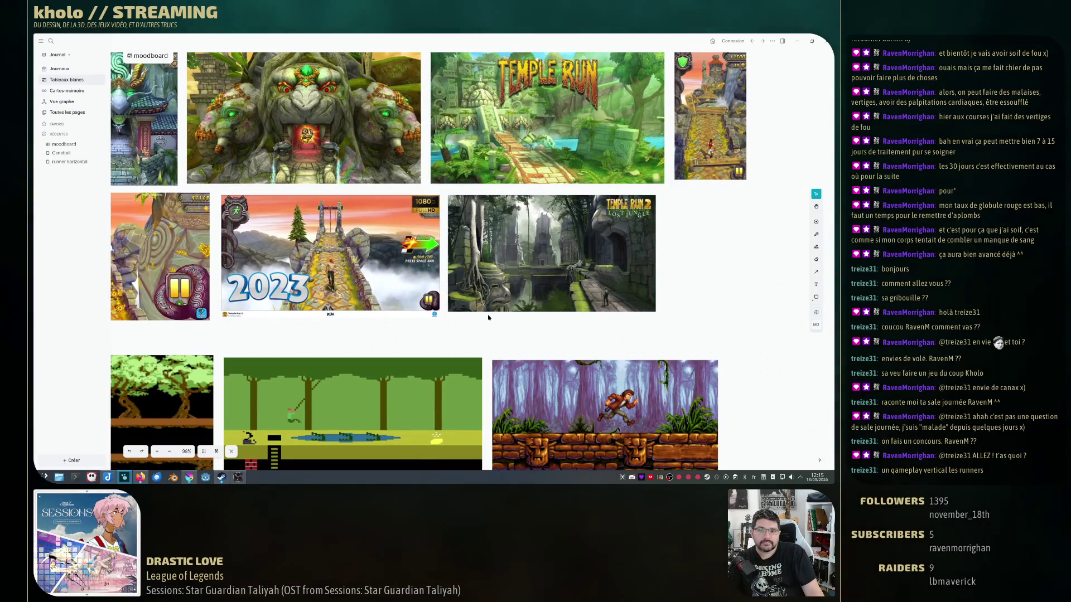
scroll(490, 315, "down", 2)
scroll(500, 296, "up", 3)
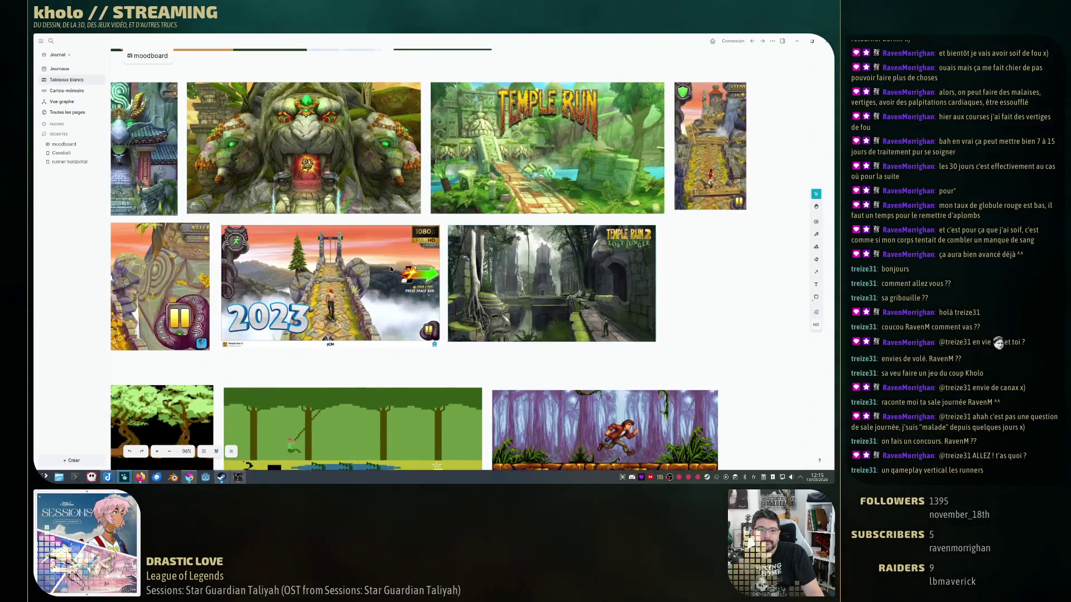
scroll(499, 297, "up", 2)
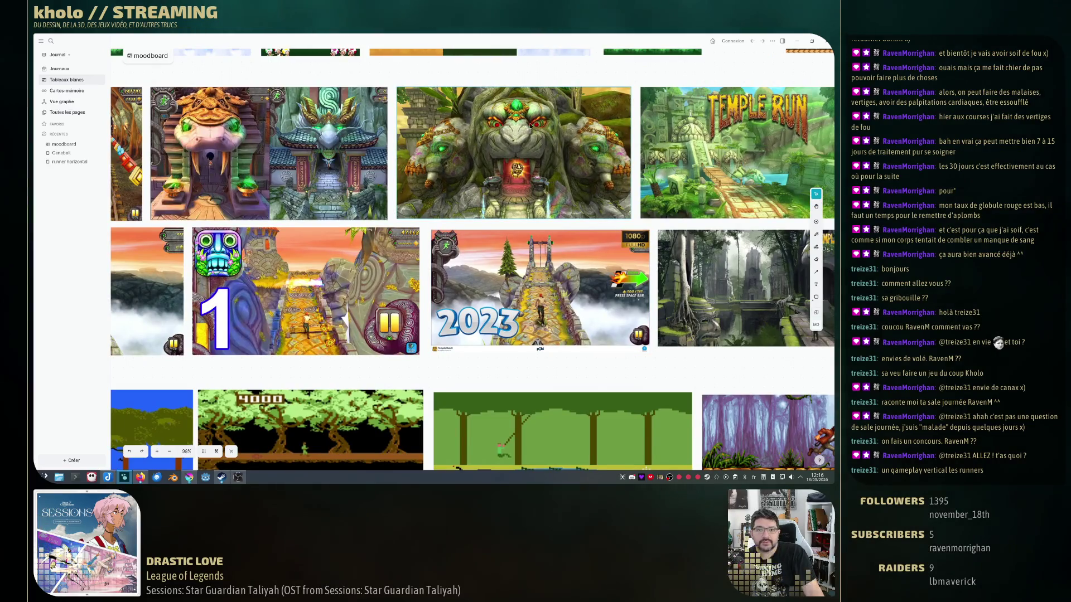
scroll(585, 293, "down", 3)
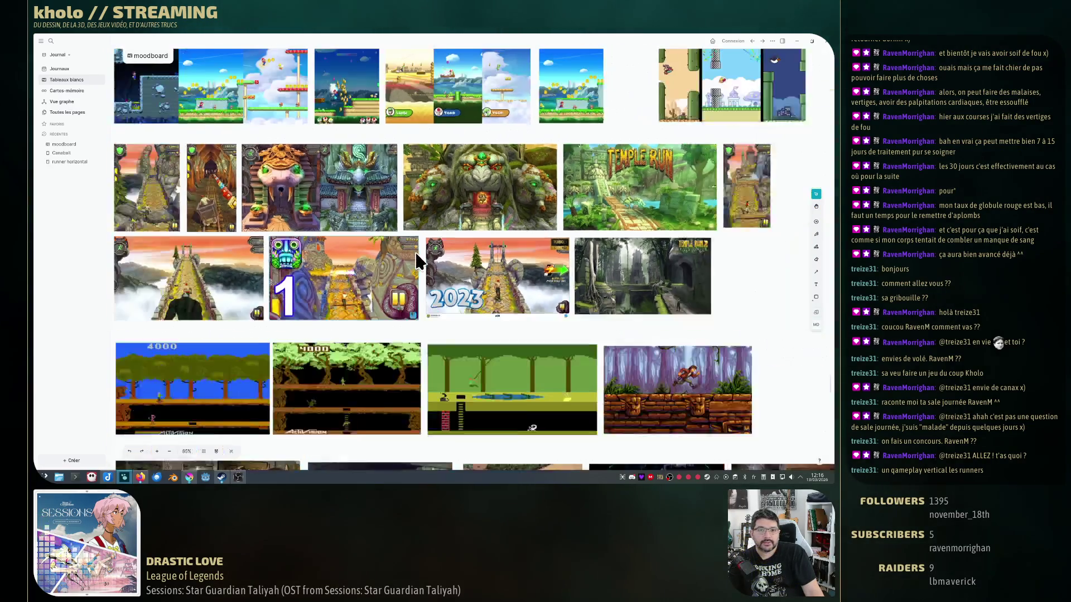
scroll(502, 277, "down", 2)
scroll(552, 280, "down", 2)
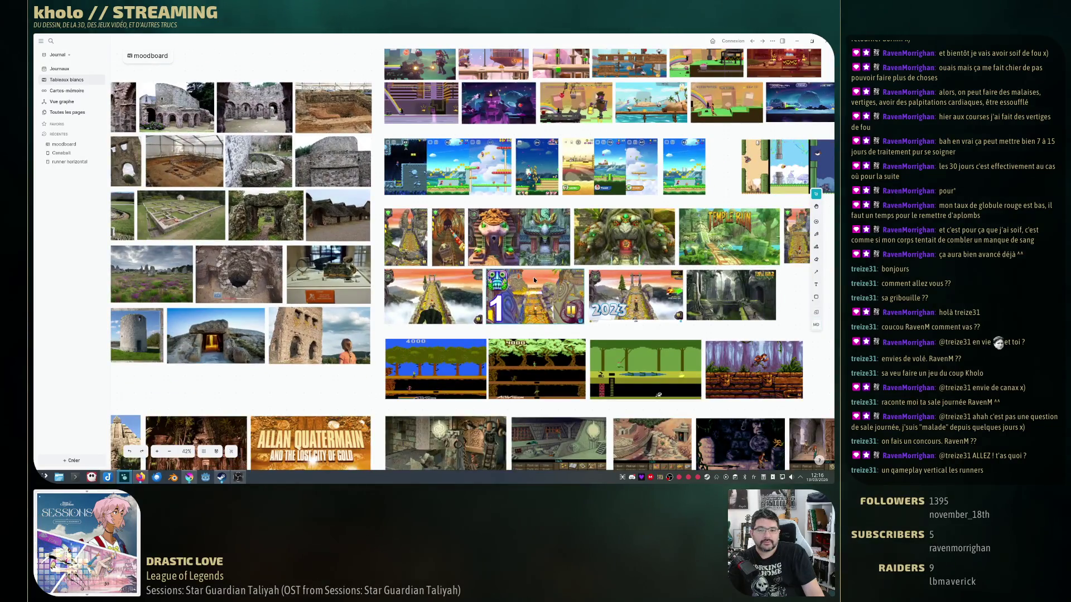
scroll(533, 278, "down", 2)
scroll(533, 277, "down", 3)
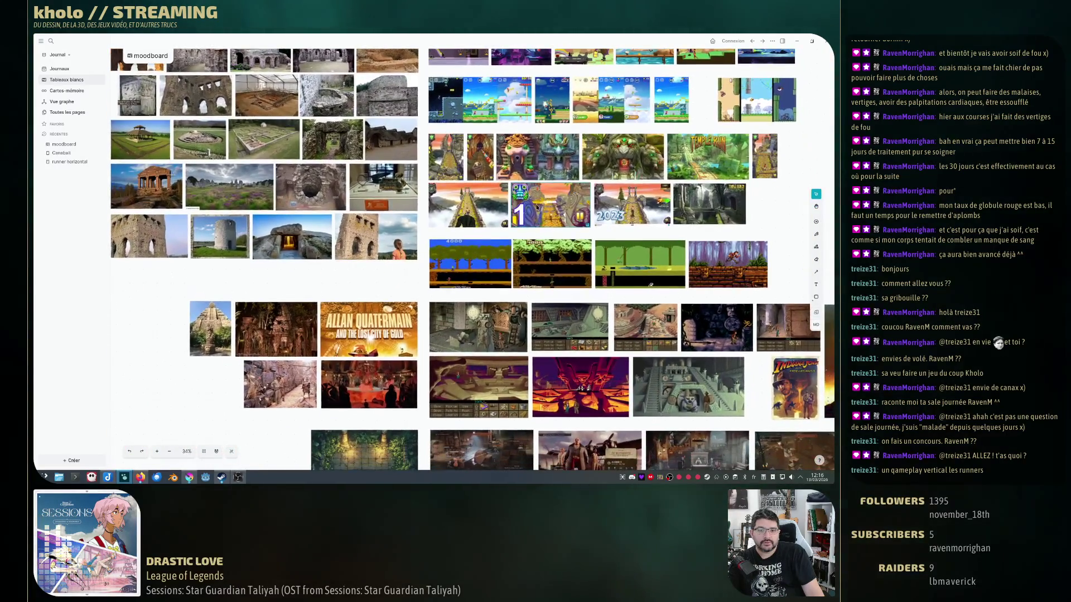
Restore the moodboard window and maximize Joplin on the GDD note.
key("super+Down")
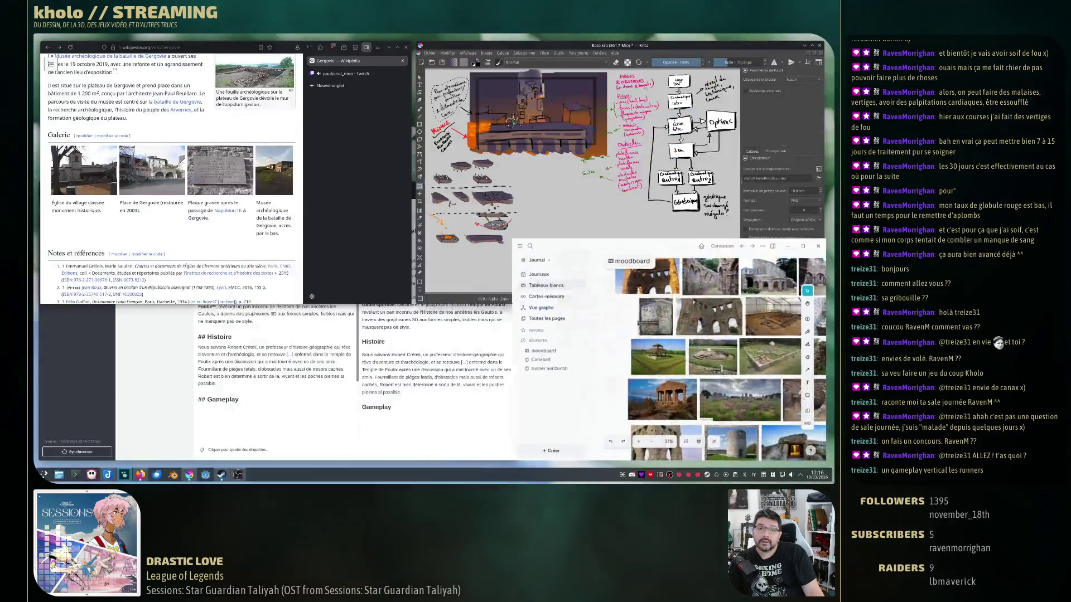
left_click(411, 204)
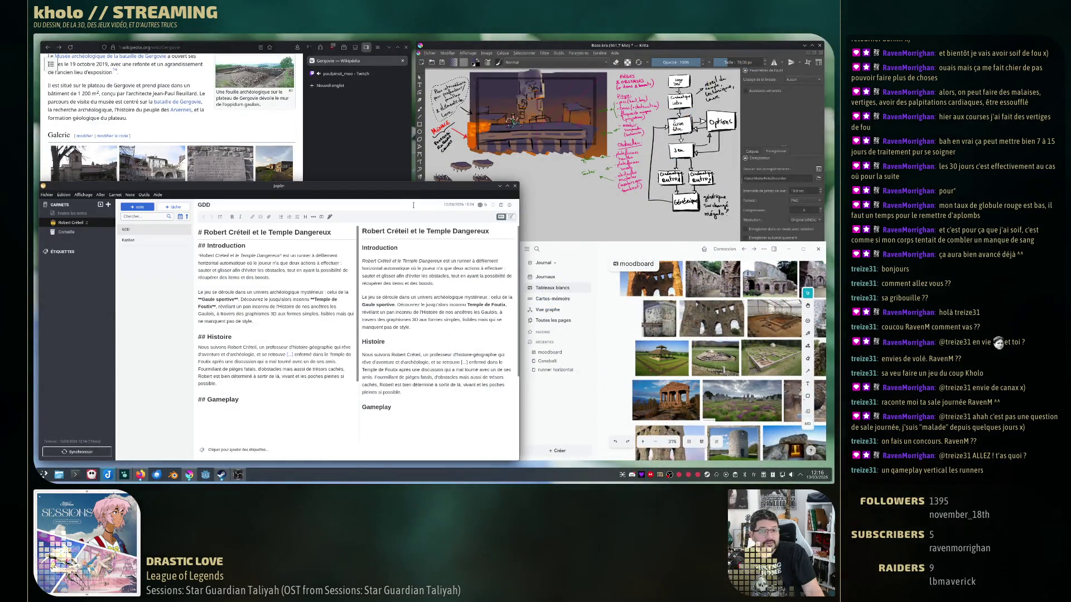
key("super+Up")
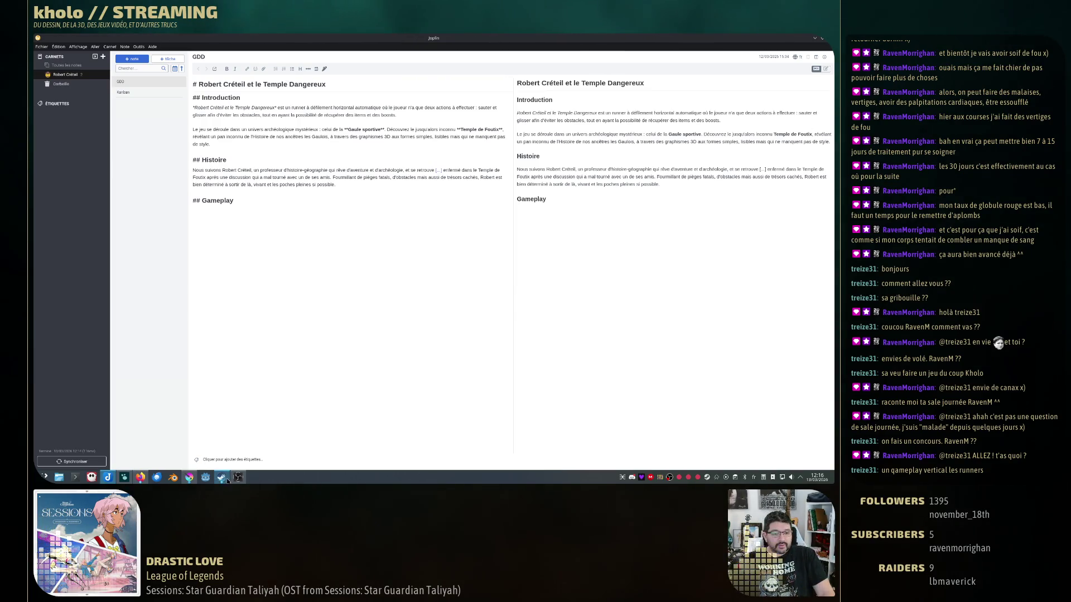
Glance at the Krita concept drawing and the Wikipedia page, then return to the GDD note.
left_click(189, 477)
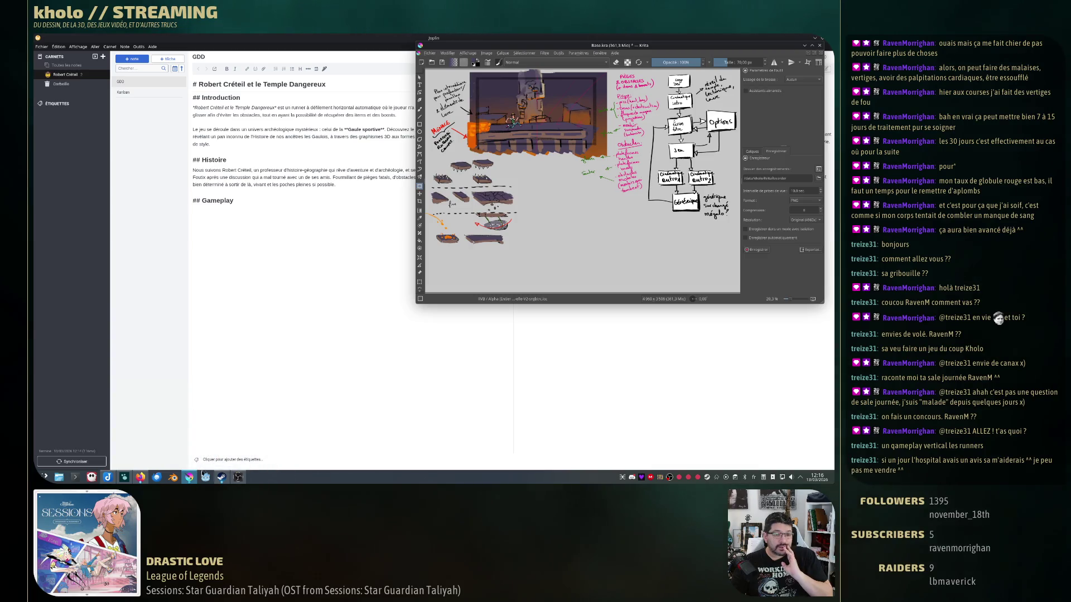
left_click(140, 478)
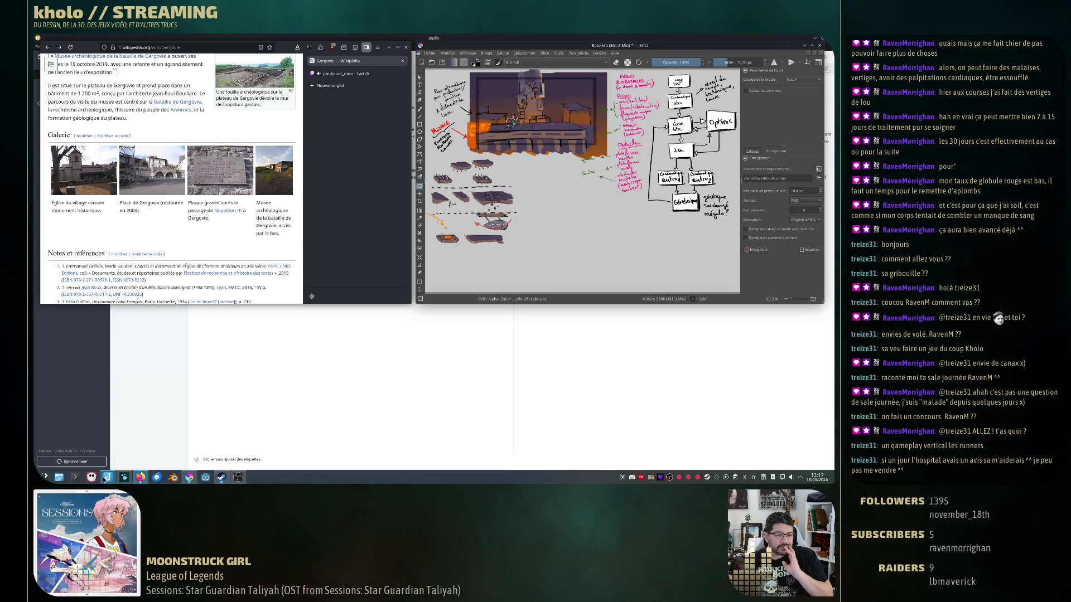
key("alt+Tab")
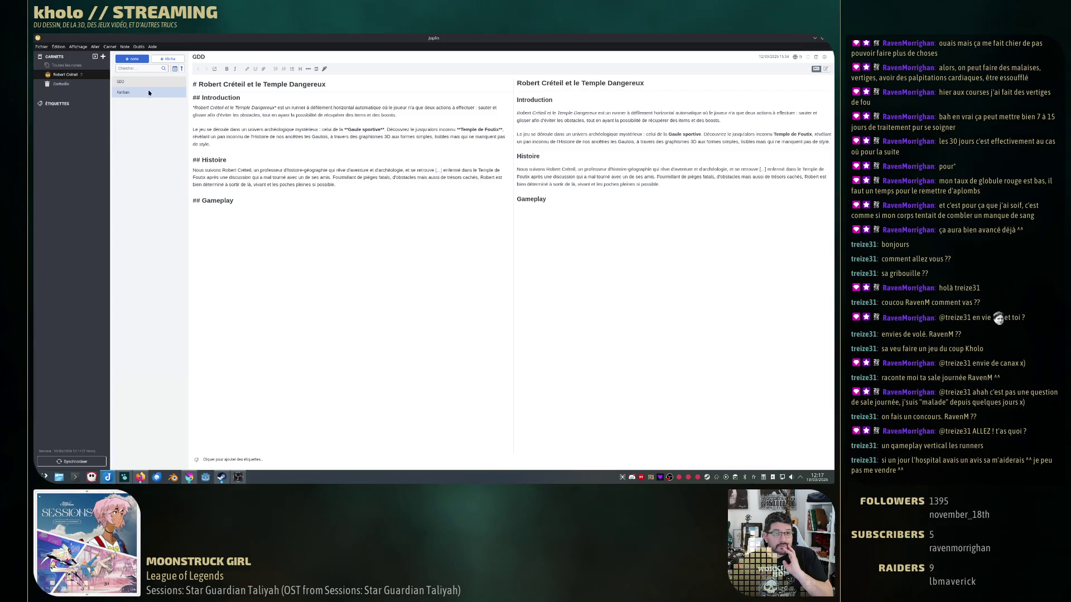
Add a new 'Croquis' card to the Kanban note's In progress column.
left_click(151, 93)
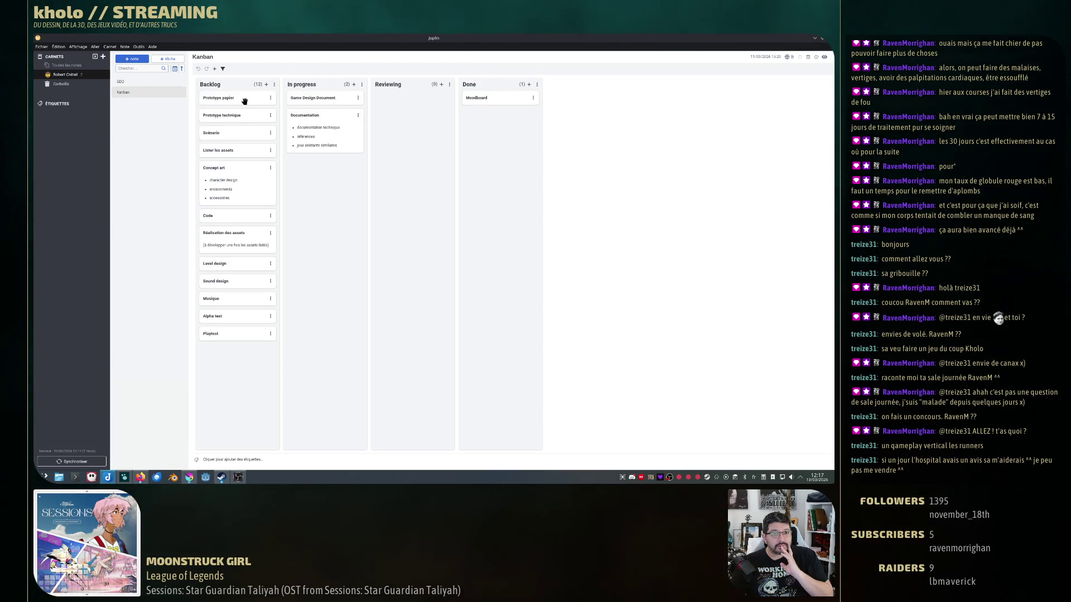
left_click(355, 84)
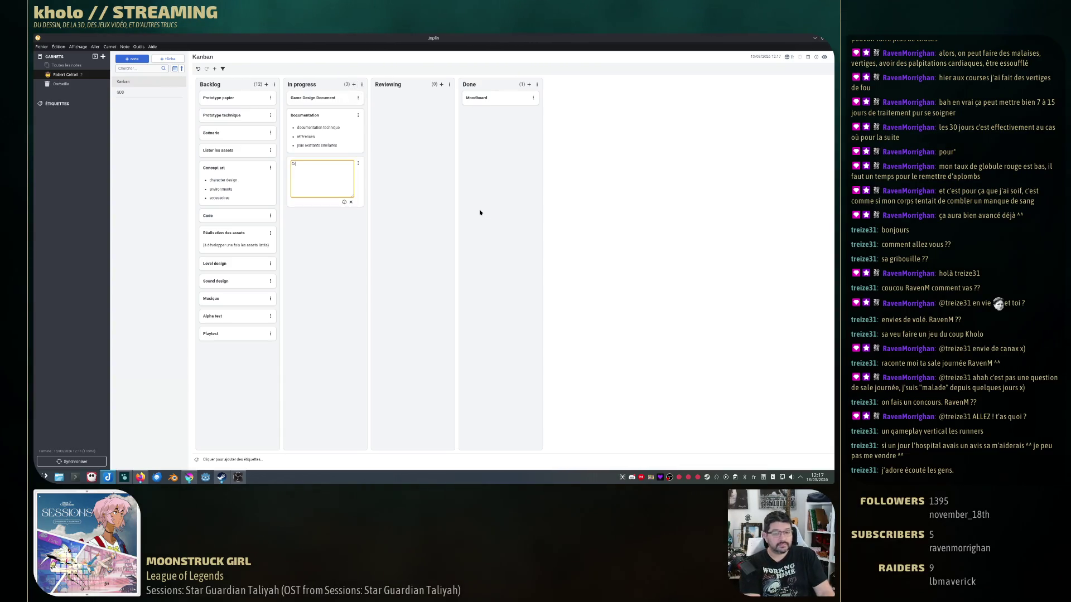
key("Return")
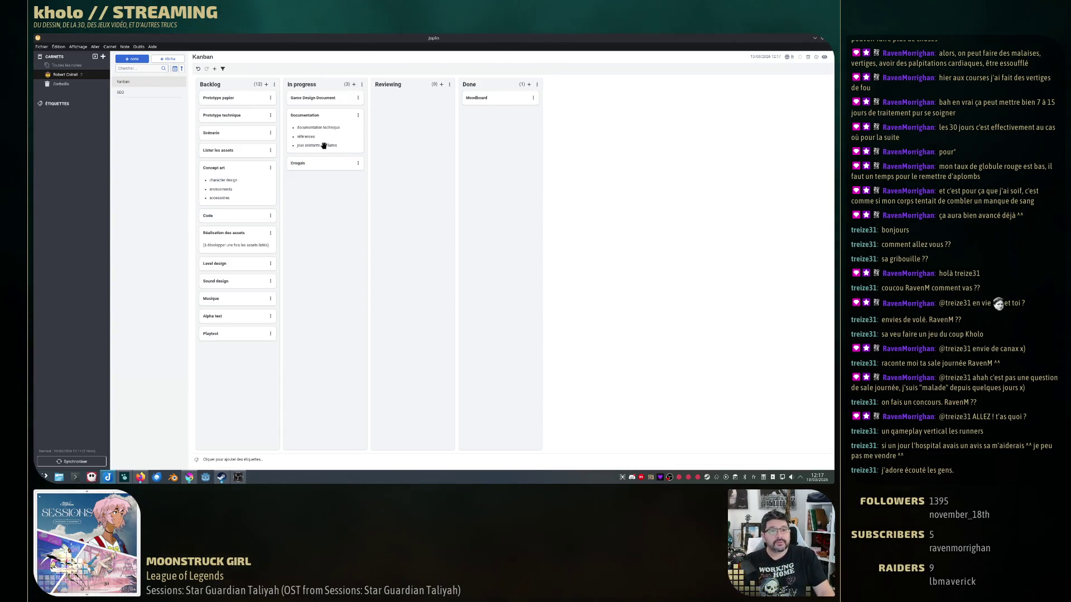
Move the Croquis card to the top of In progress, restore the window and bring Firefox forward.
left_click_drag(325, 163, 325, 94)
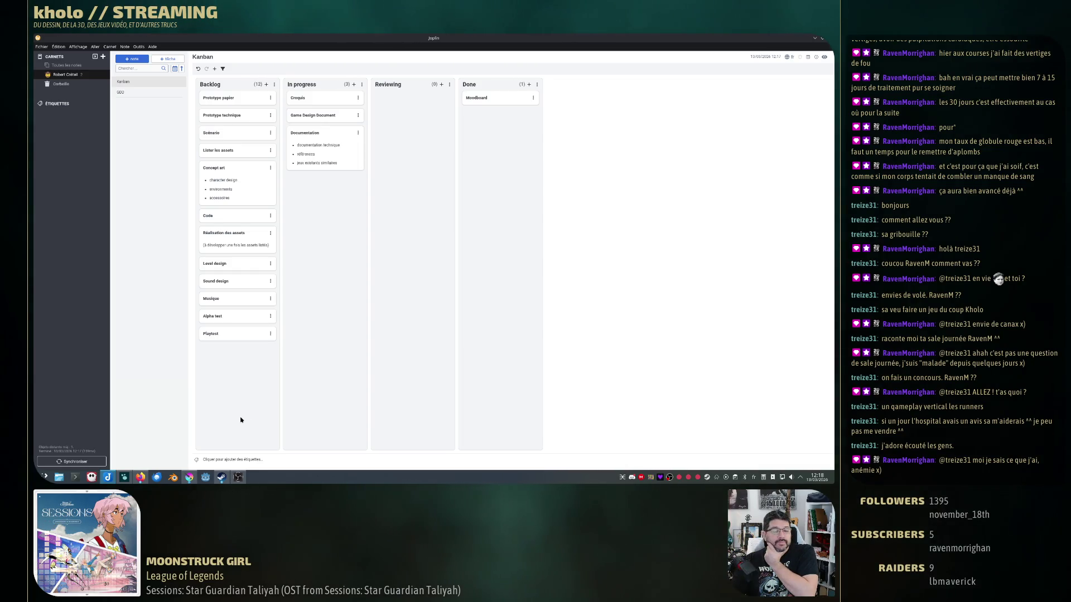
double_click(417, 37)
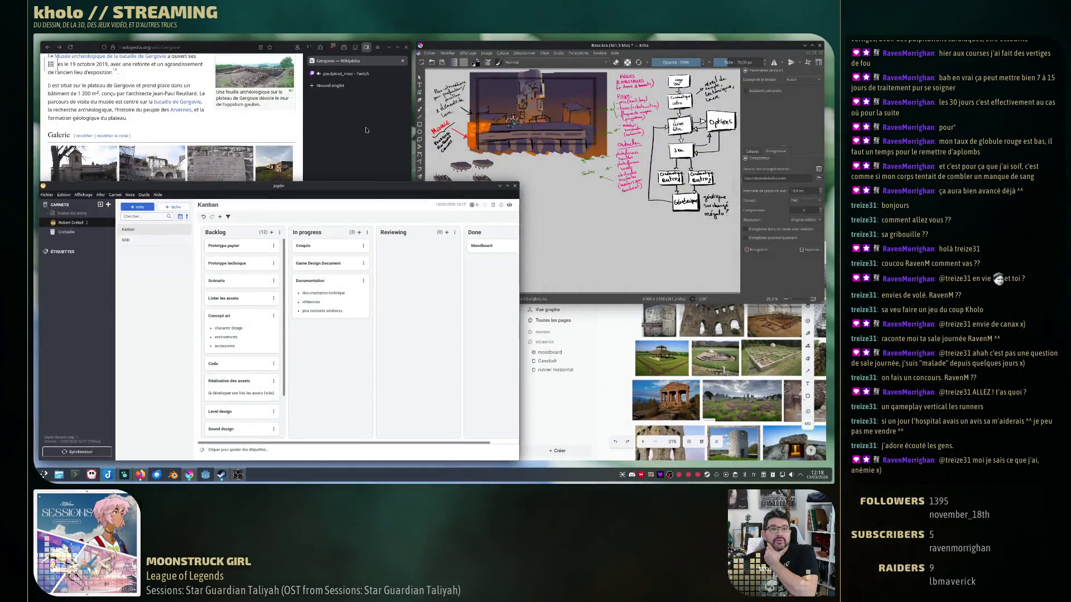
left_click(562, 387)
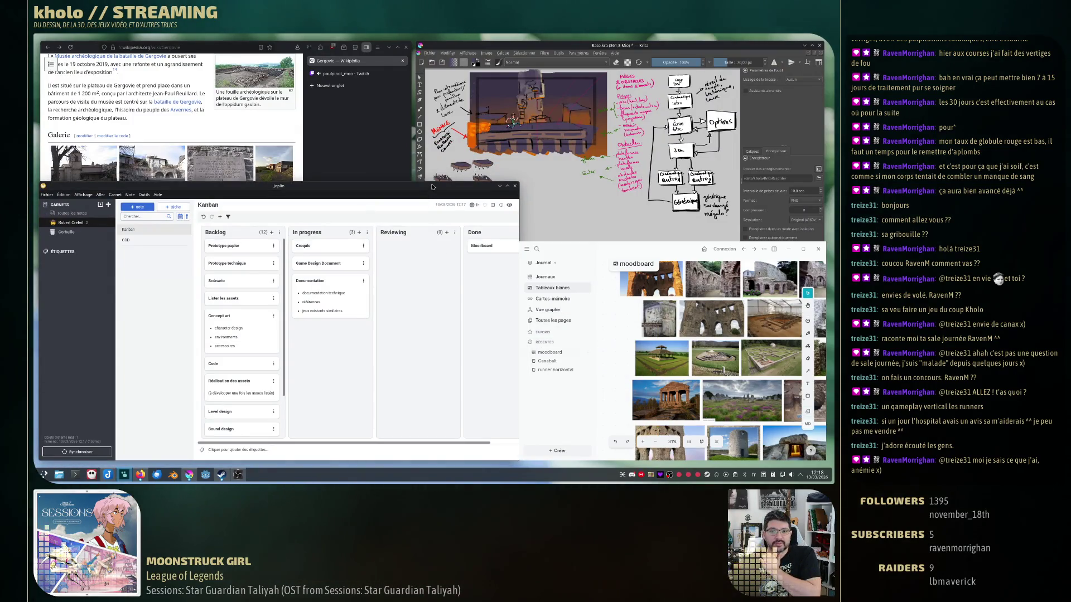
left_click(341, 91)
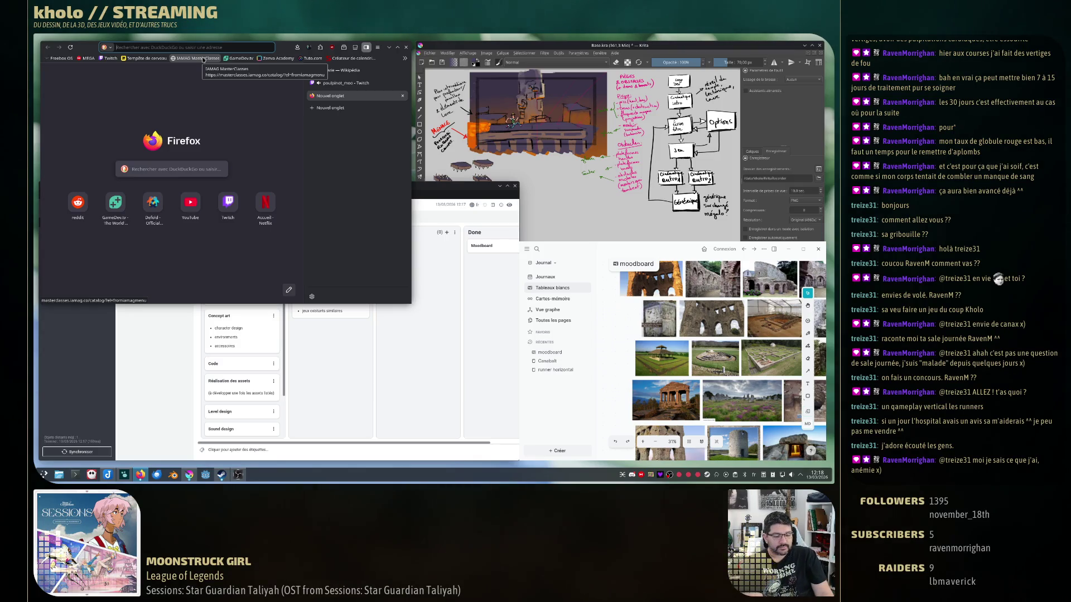
type("project tio")
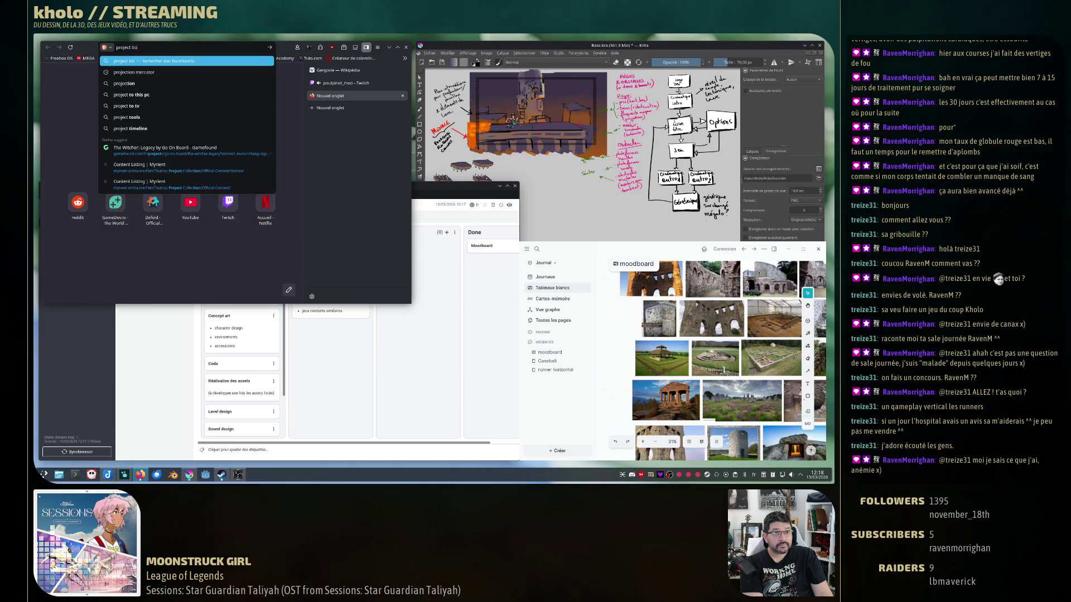
key("BackSpace")
type("meline")
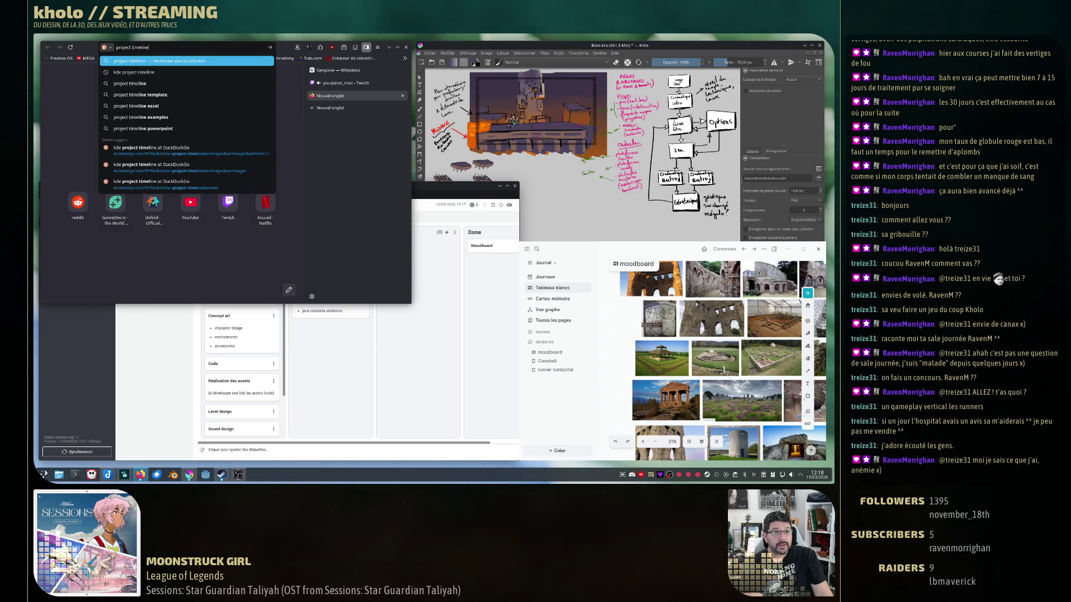
Search for project timeline images and preview the first few timeline templates full screen.
key("Return")
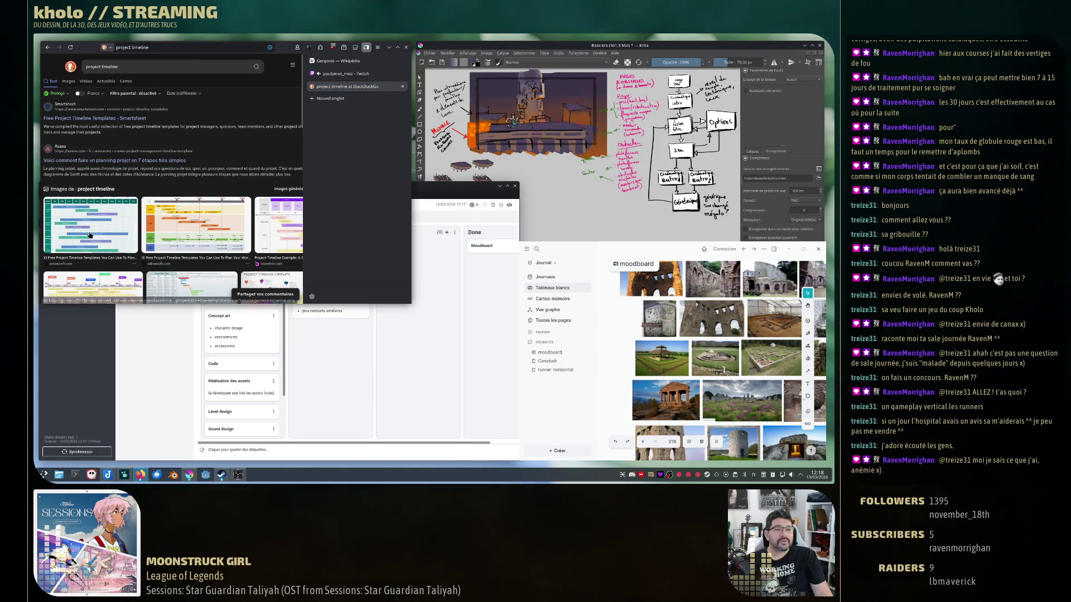
left_click(91, 234)
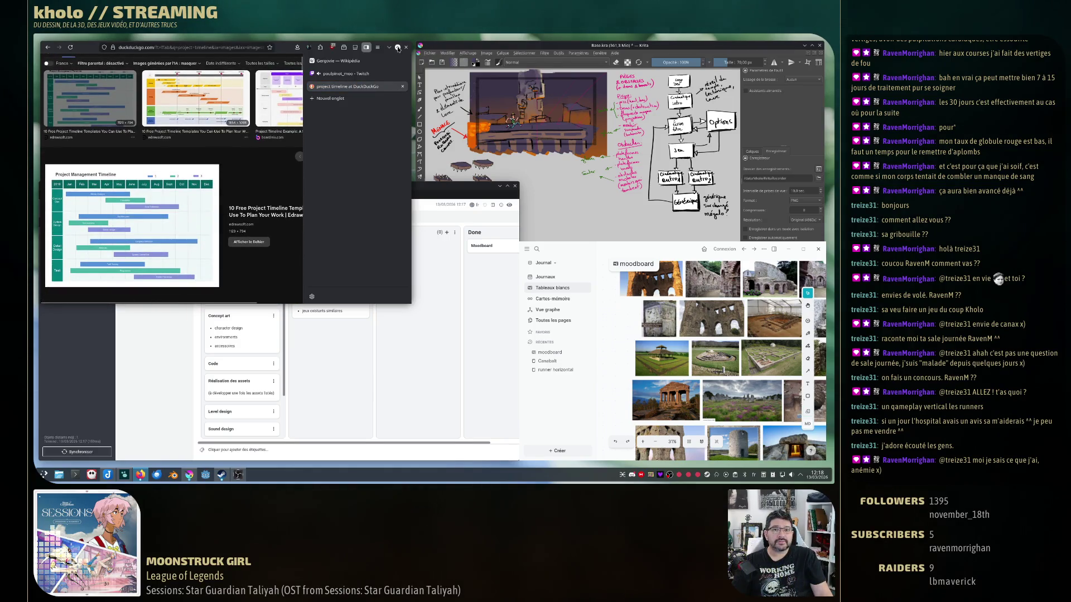
left_click(398, 48)
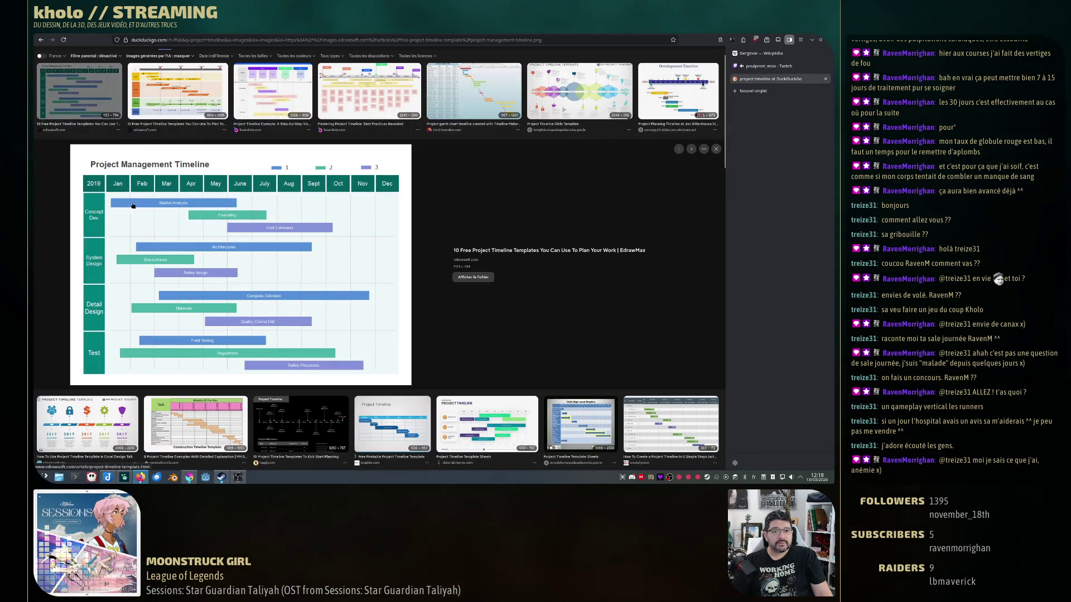
key("Right")
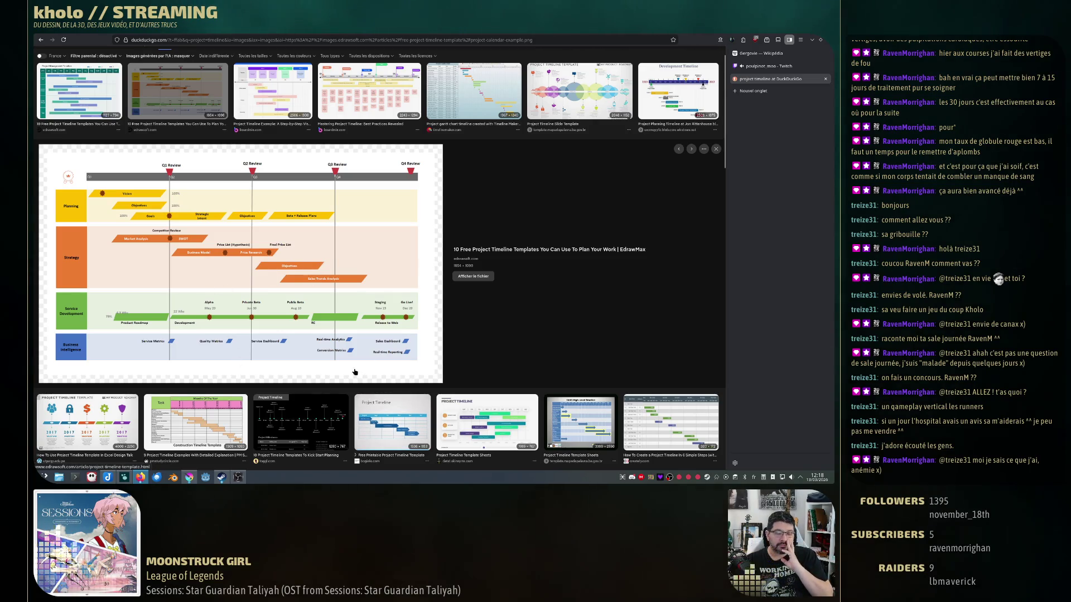
left_click(272, 98)
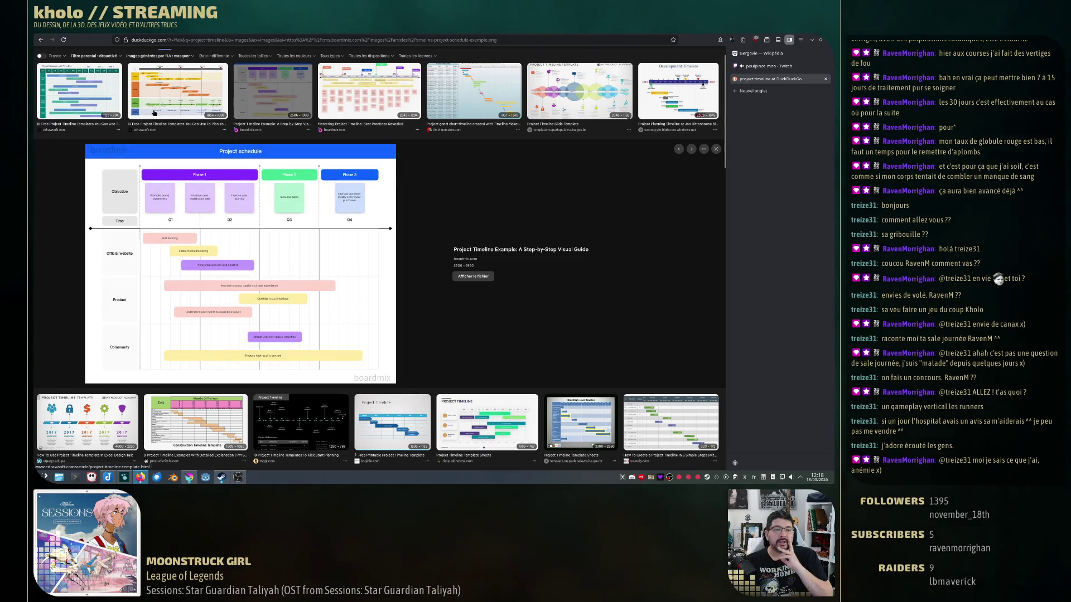
left_click(144, 84)
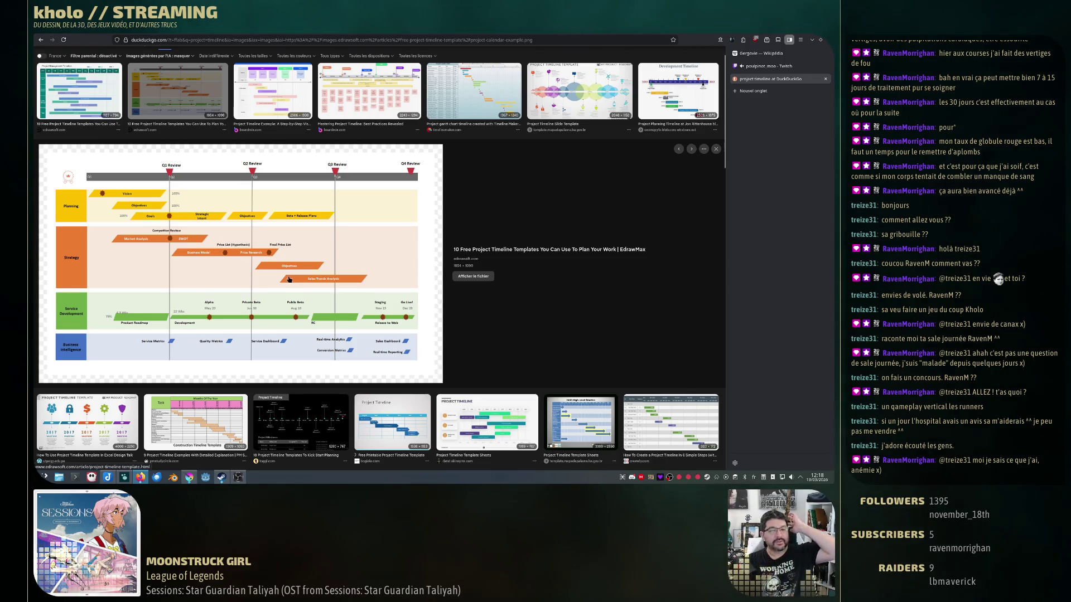
Preview the Gantt chart, slide template, development and construction timeline images, then return to the Gergovie article.
left_click(369, 91)
left_click(473, 90)
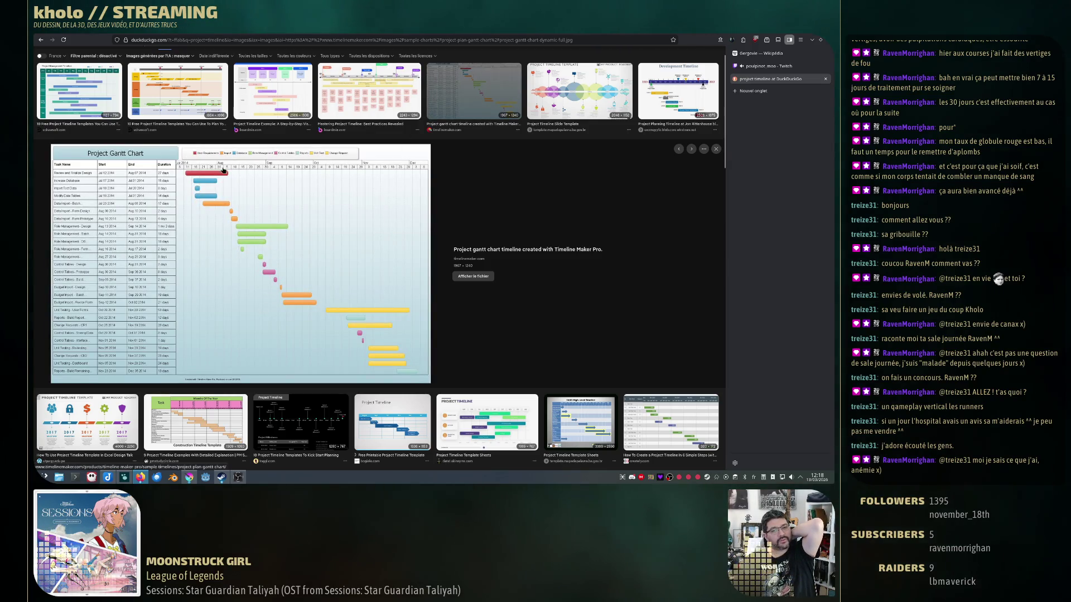
key("Left")
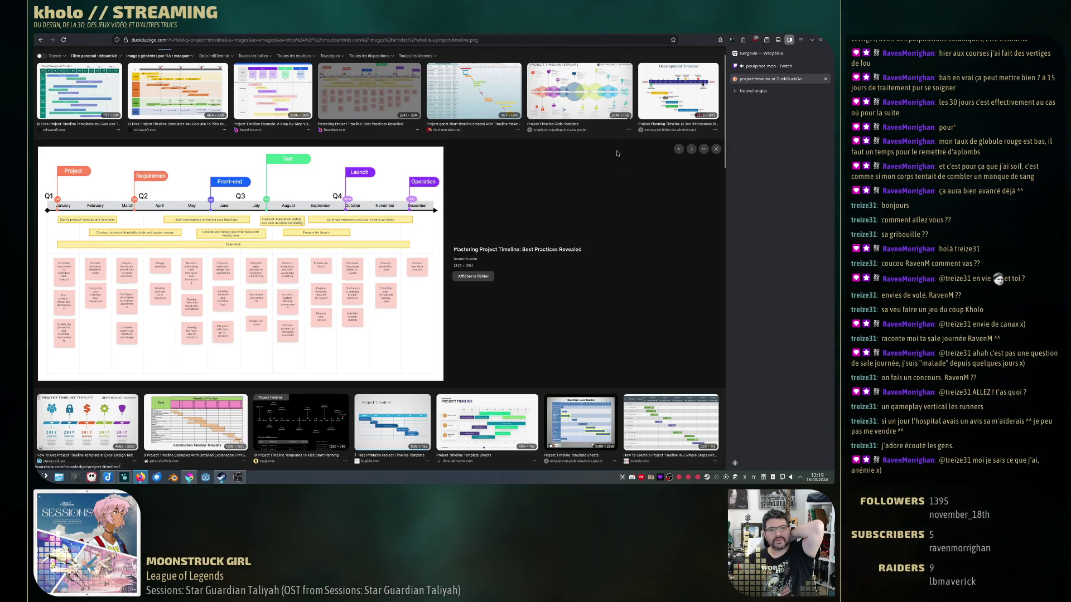
left_click(577, 90)
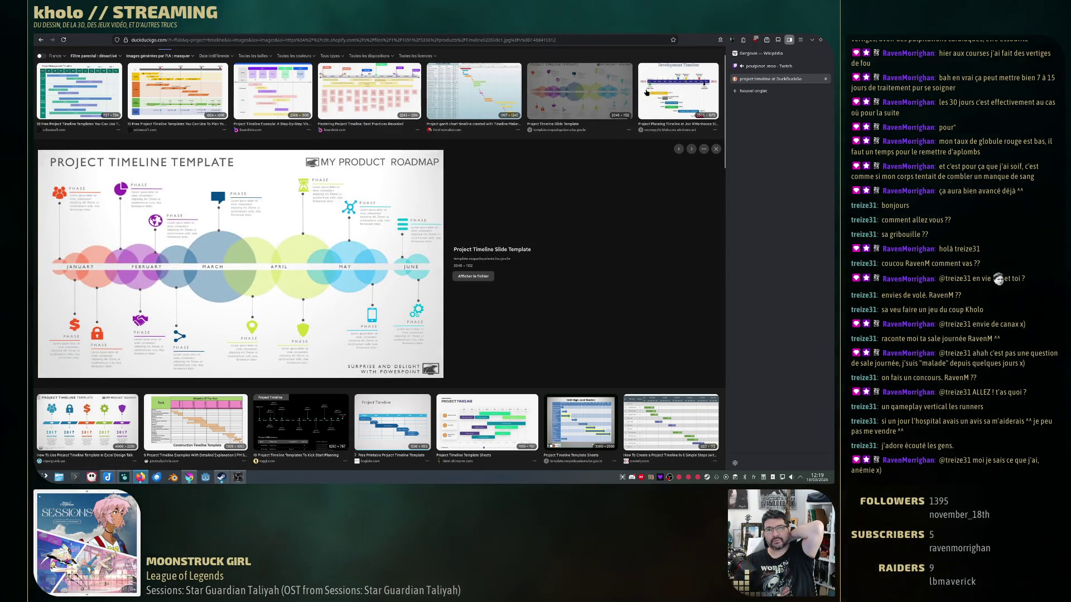
left_click(677, 91)
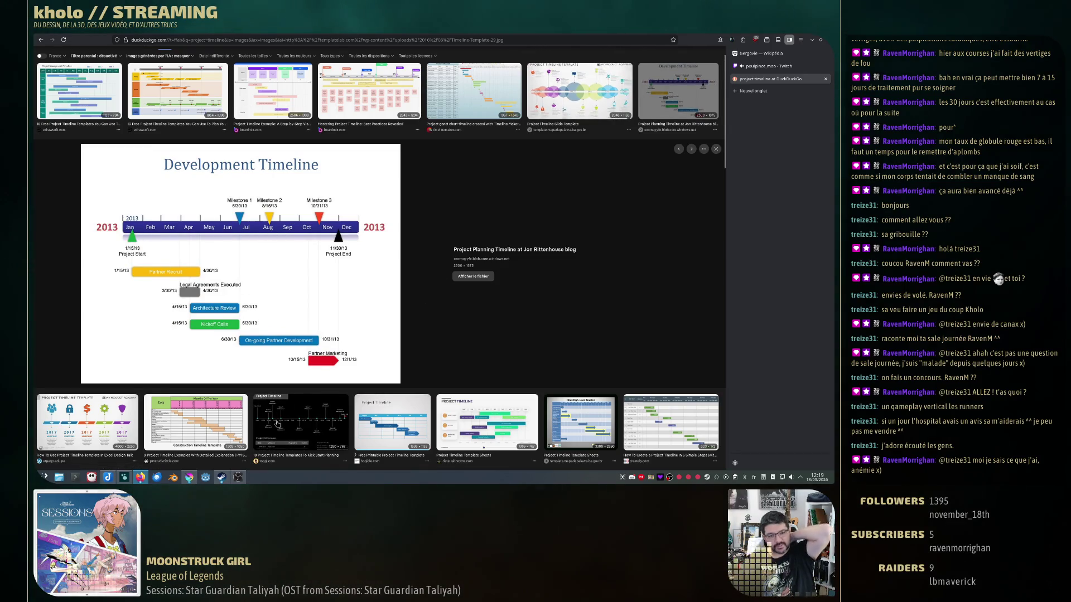
left_click(196, 422)
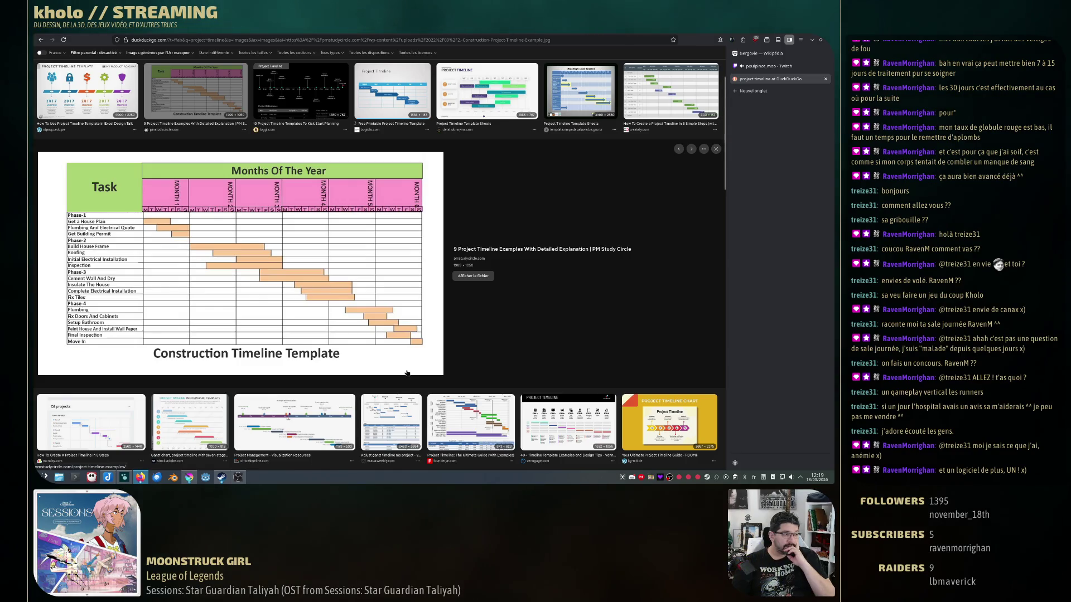
left_click(761, 53)
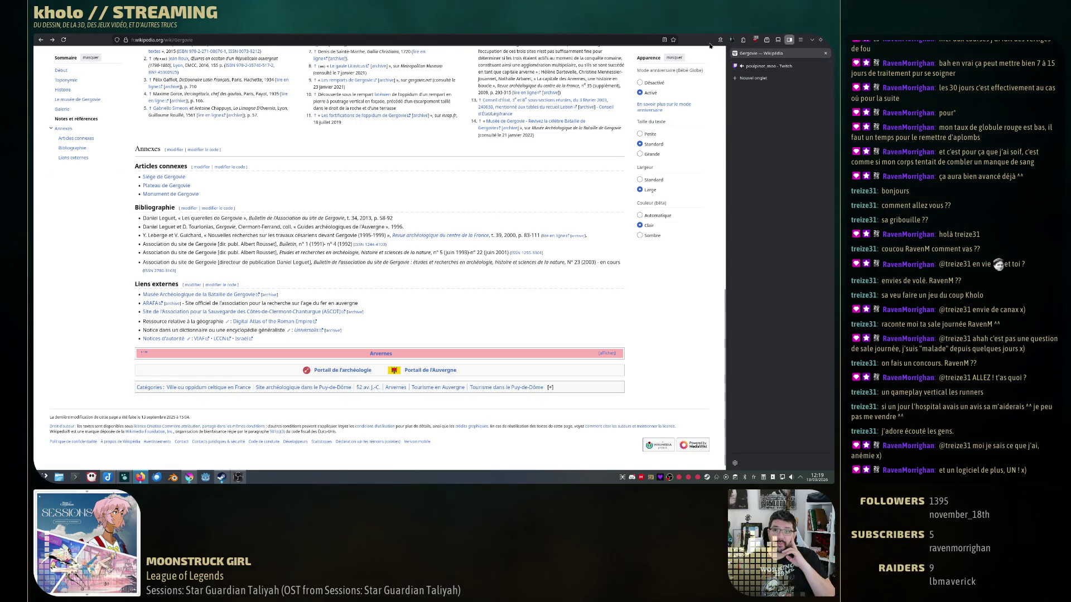
Run a web search for 'joplin' and bring the Joplin Kanban window to the front.
left_click(328, 39)
type("jopl")
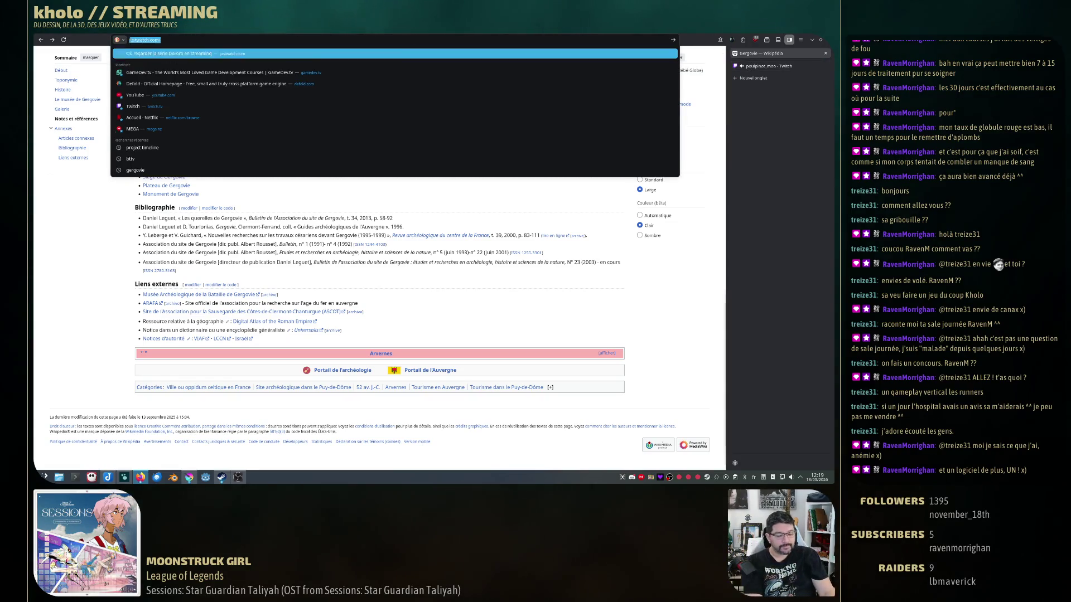
type("in")
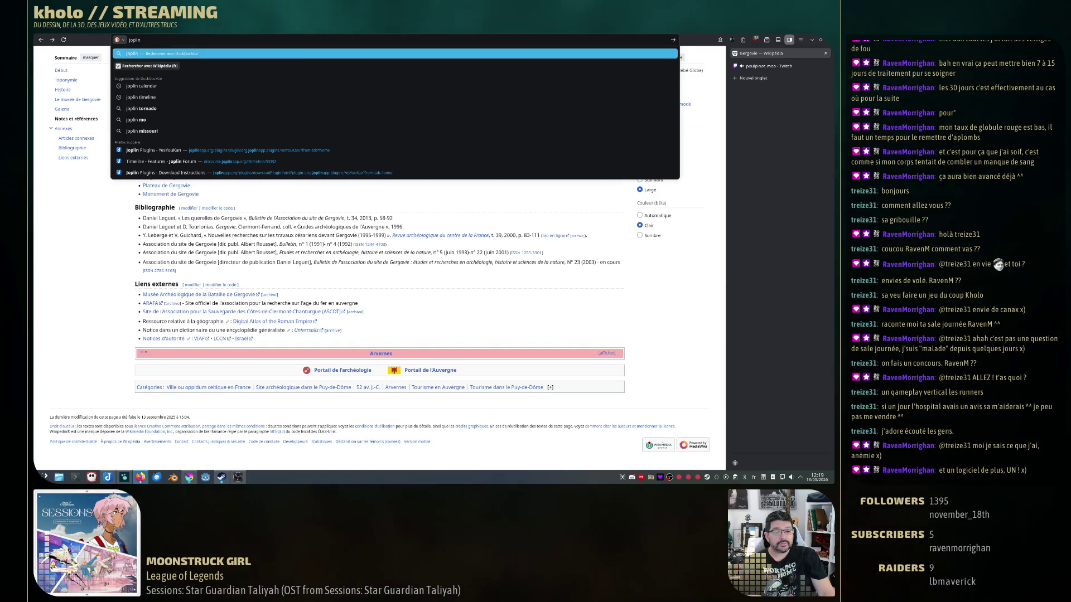
key("Return")
left_click(139, 477)
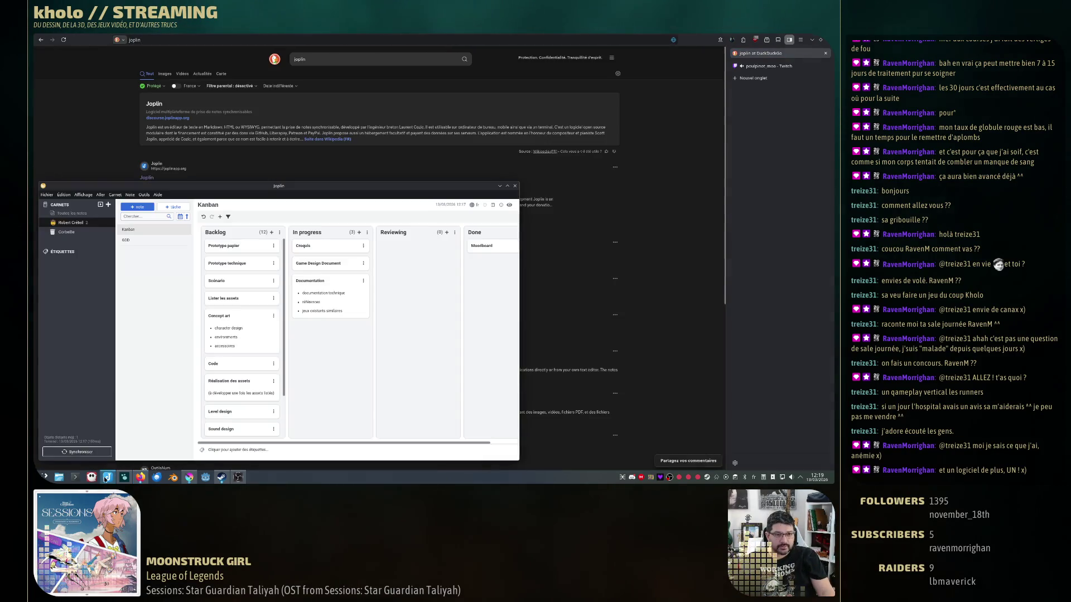
left_click(159, 195)
left_click(214, 245)
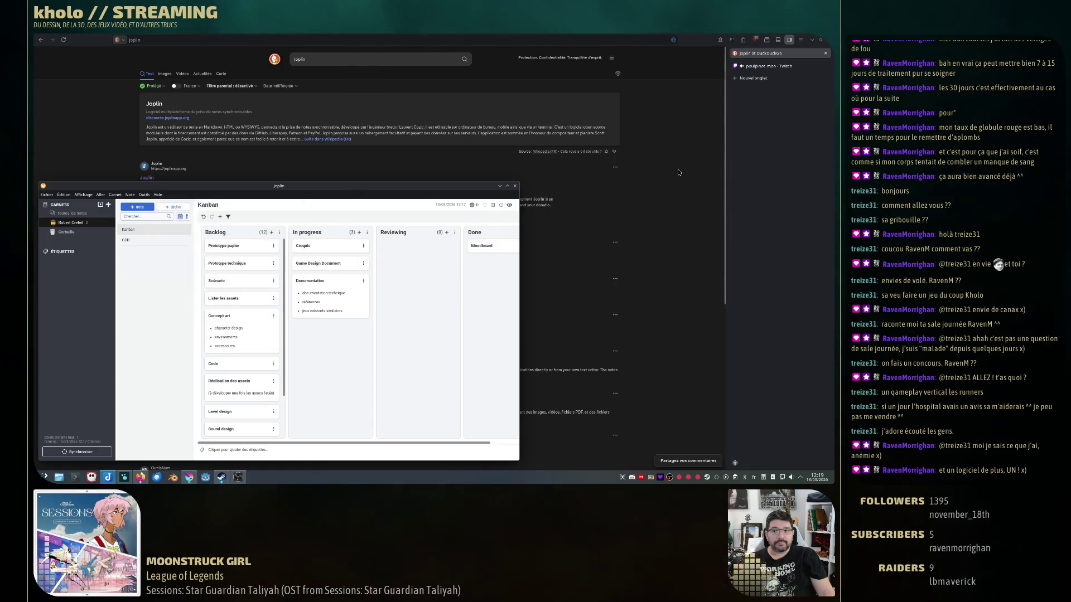
From the official Joplin site, browse the Productivity plugins and peek at Joplin Calendar.
key("super+d")
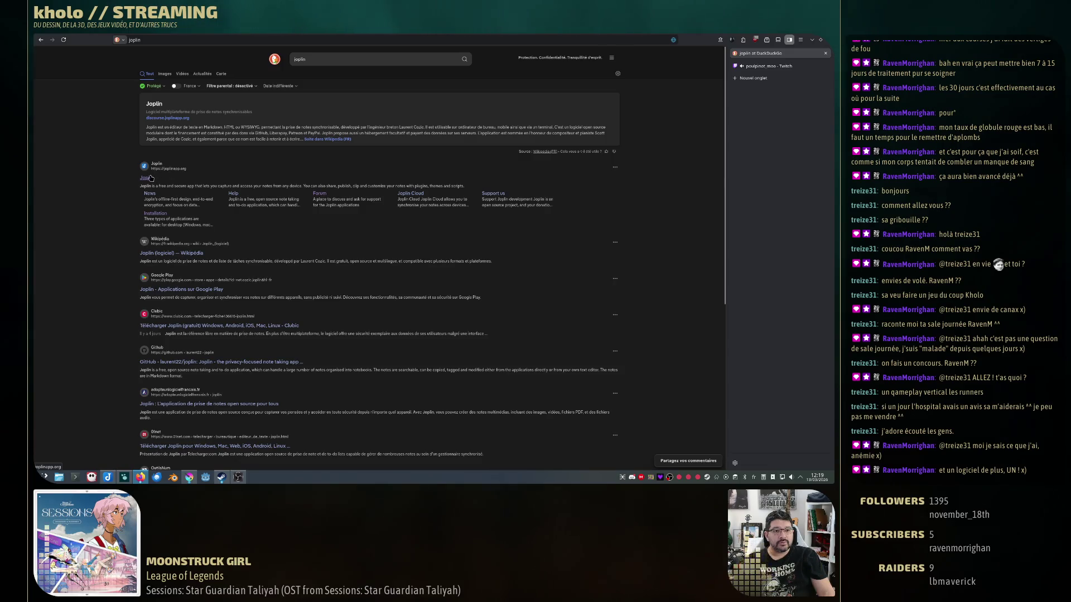
left_click(150, 178)
left_click(353, 59)
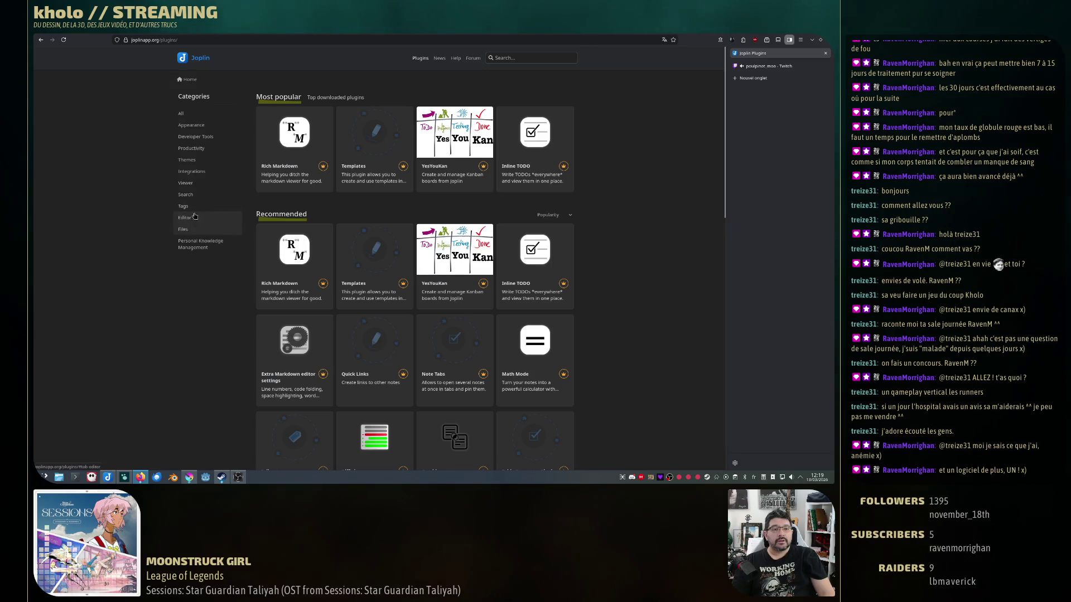
left_click(191, 148)
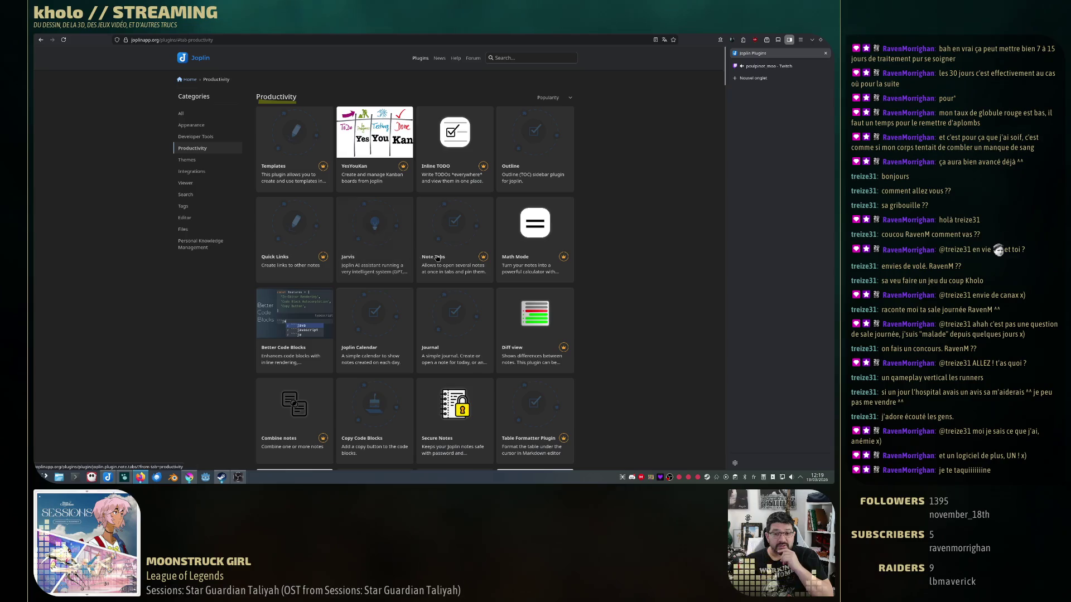
scroll(365, 340, "down", 1)
scroll(365, 341, "down", 1)
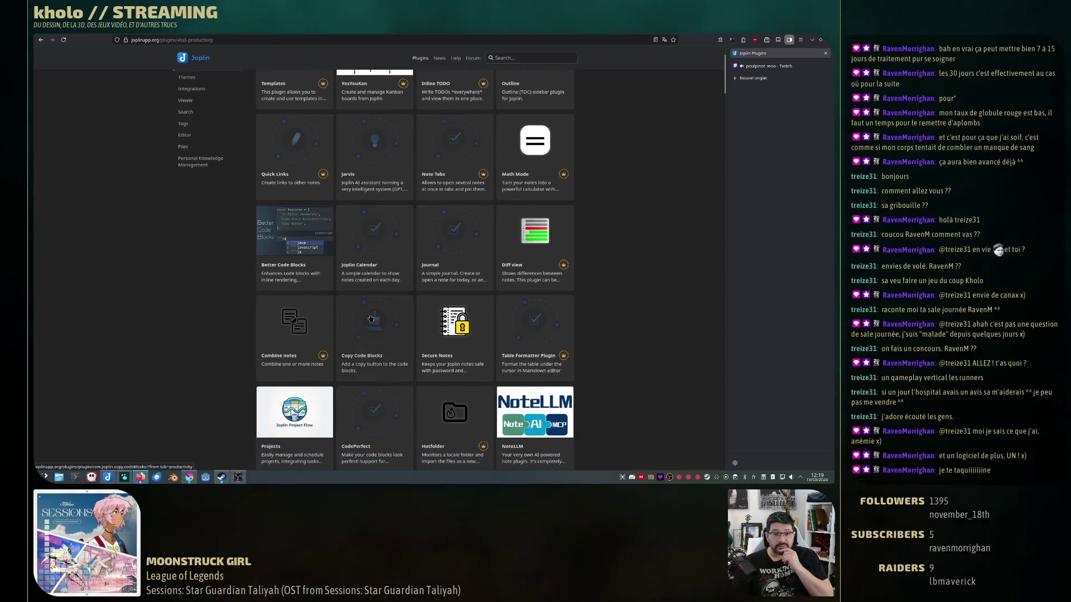
left_click(378, 231)
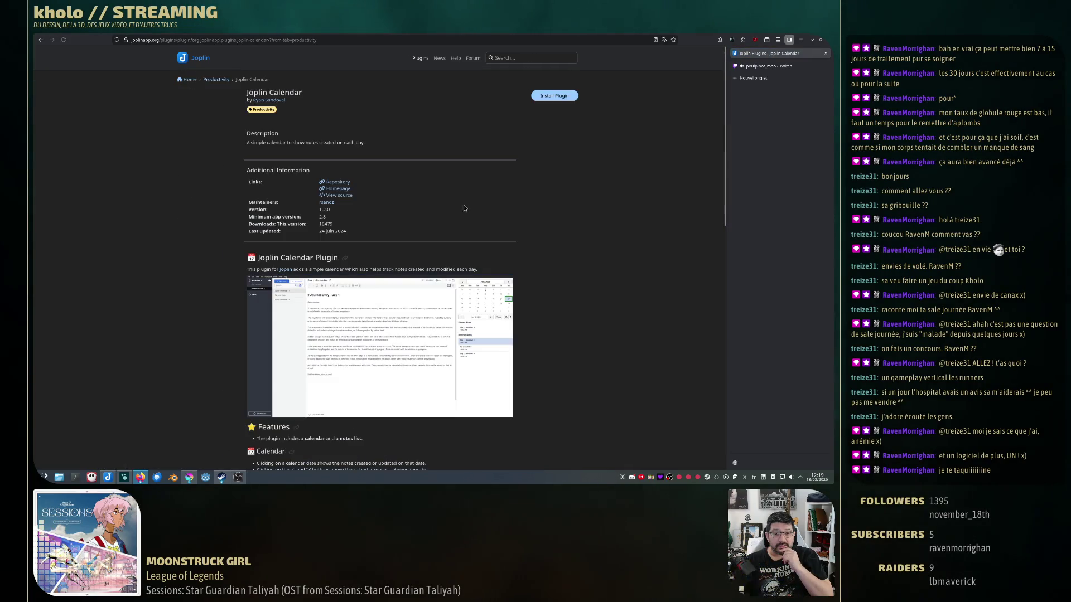
key("alt+Left")
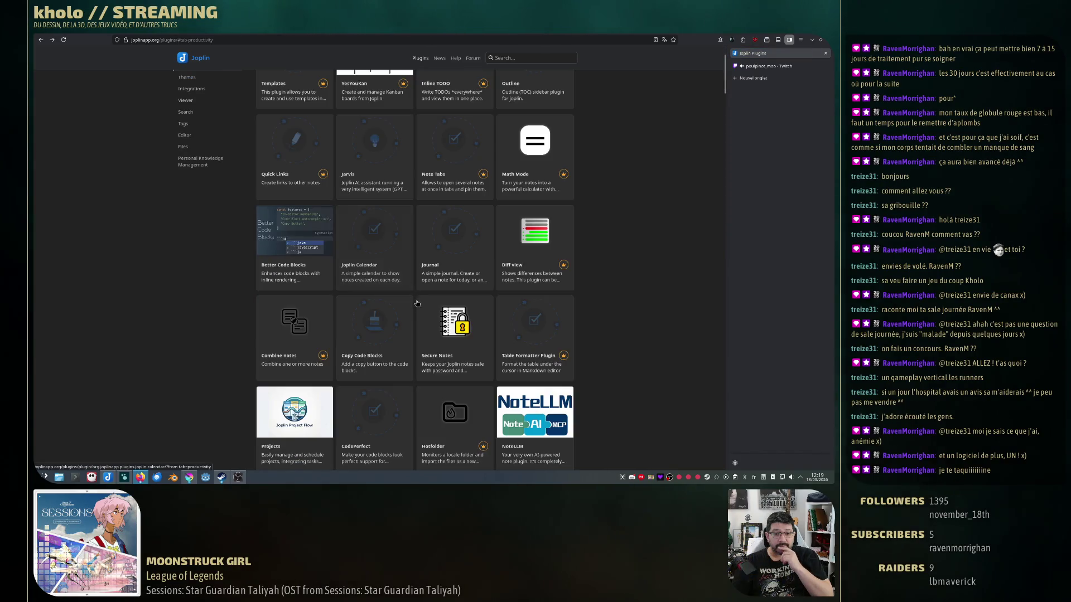
scroll(419, 310, "down", 1)
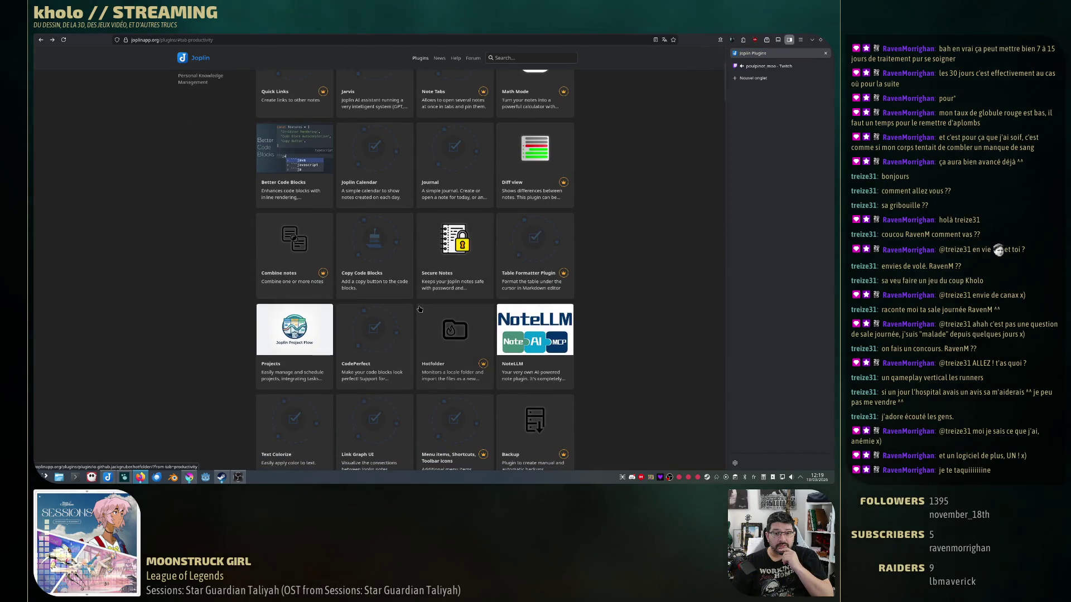
scroll(420, 310, "down", 1)
Open the Projects plugin page and view its timeline screenshot full size in a new tab.
left_click(294, 276)
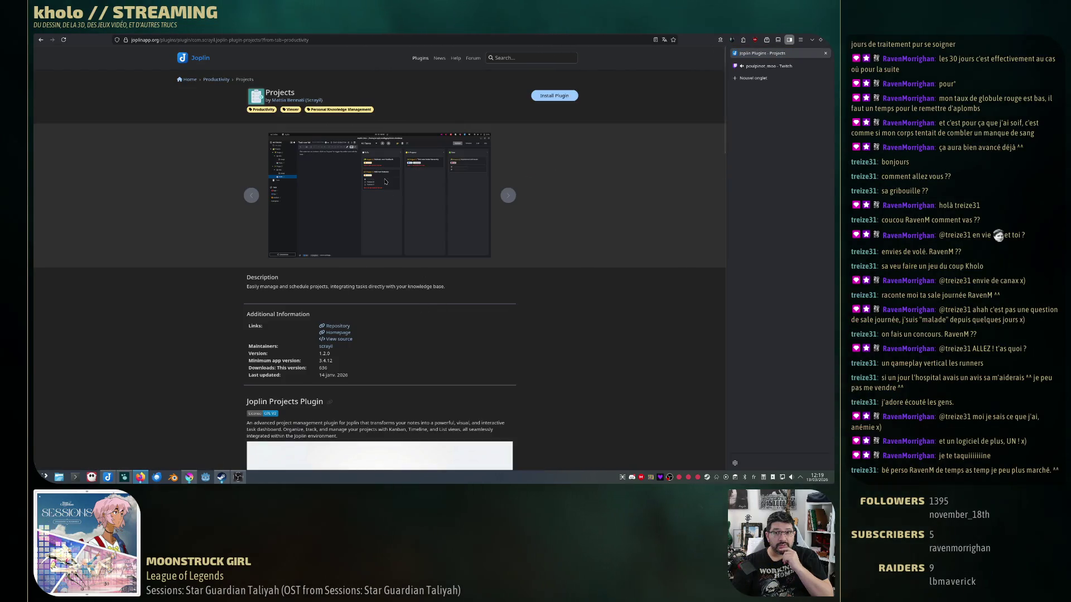
left_click(509, 196)
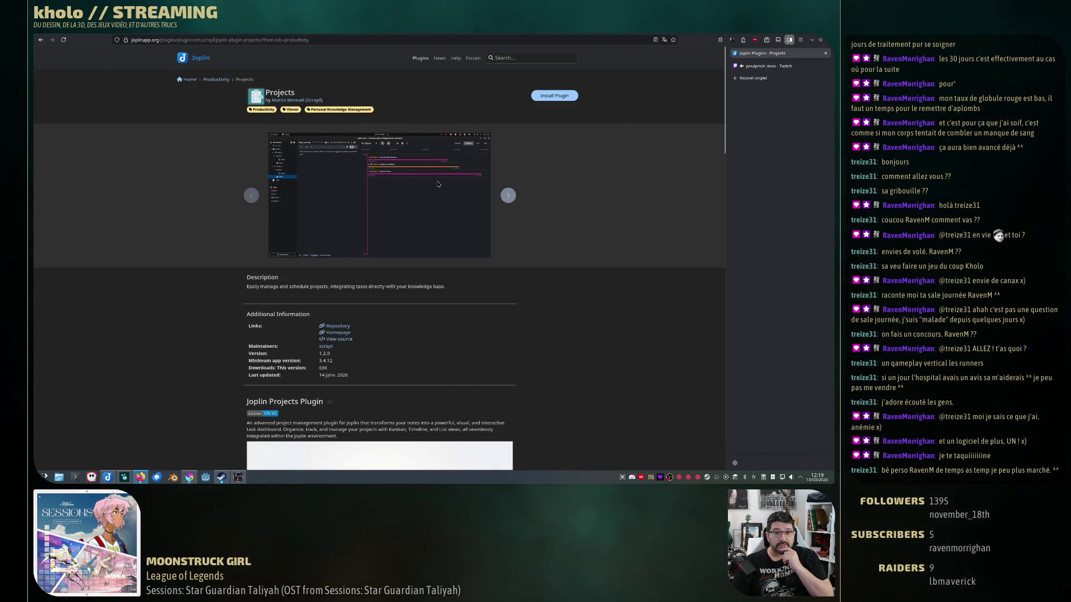
right_click(392, 181)
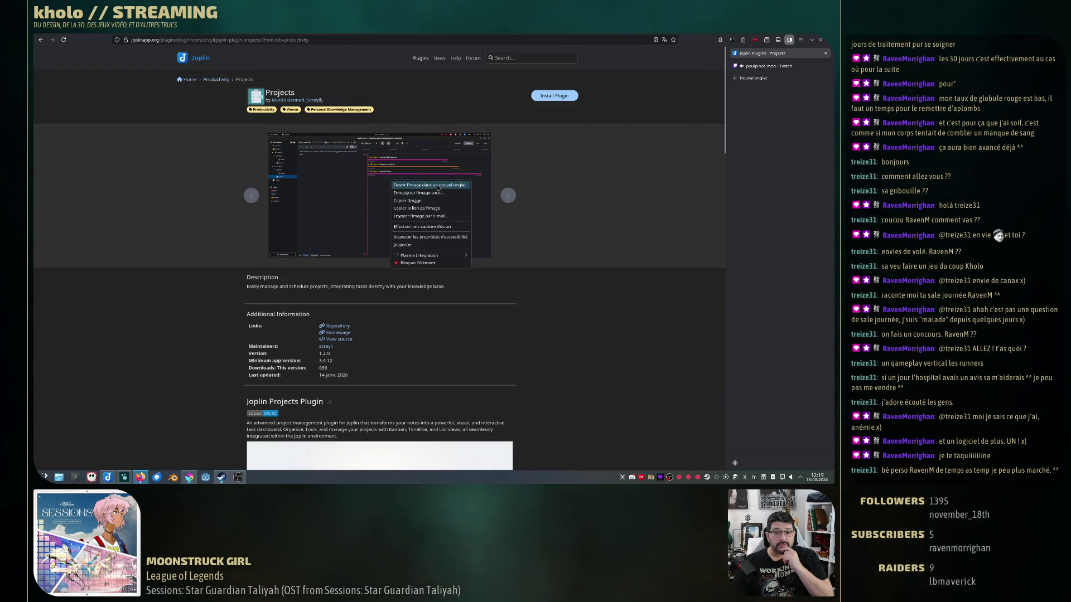
left_click(438, 186)
left_click(763, 67)
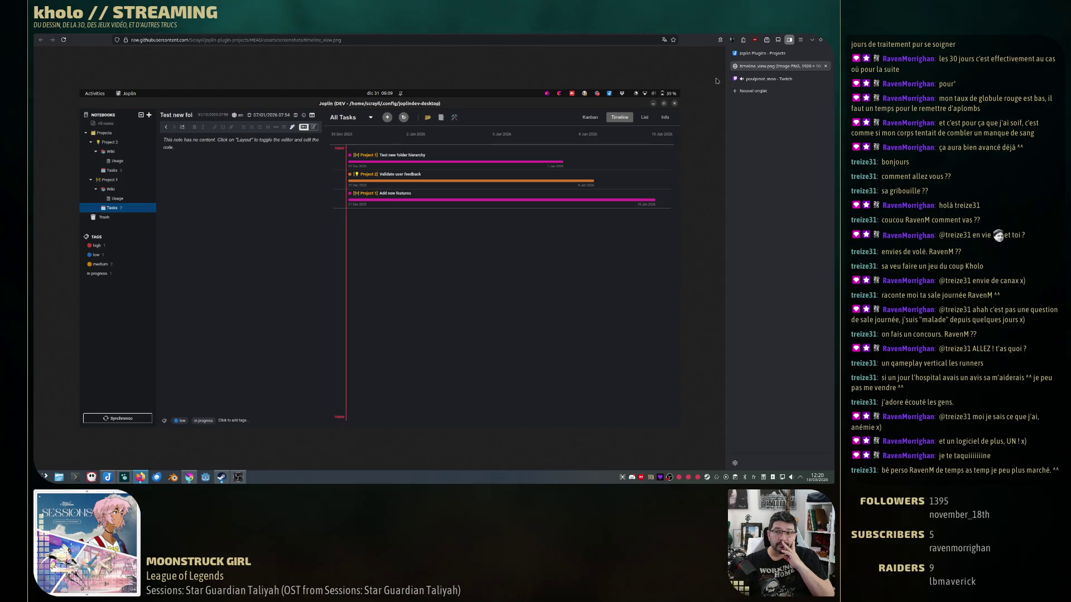
key("ctrl+w")
scroll(536, 235, "down", 1)
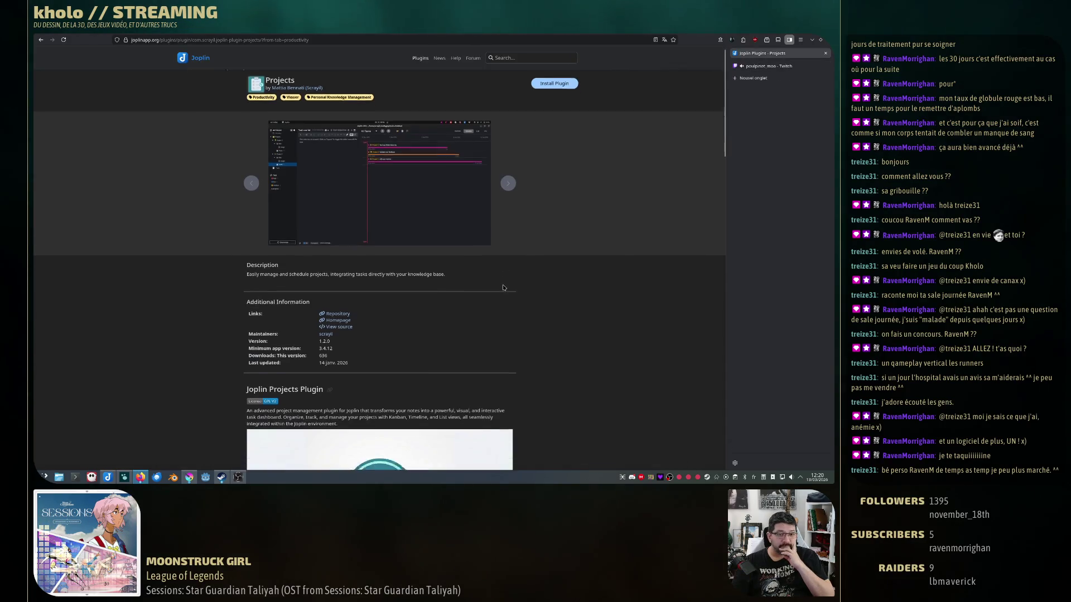
scroll(536, 235, "up", 1)
View the list-view screenshot full size, then bring Joplin's Kanban board back maximized.
left_click(507, 195)
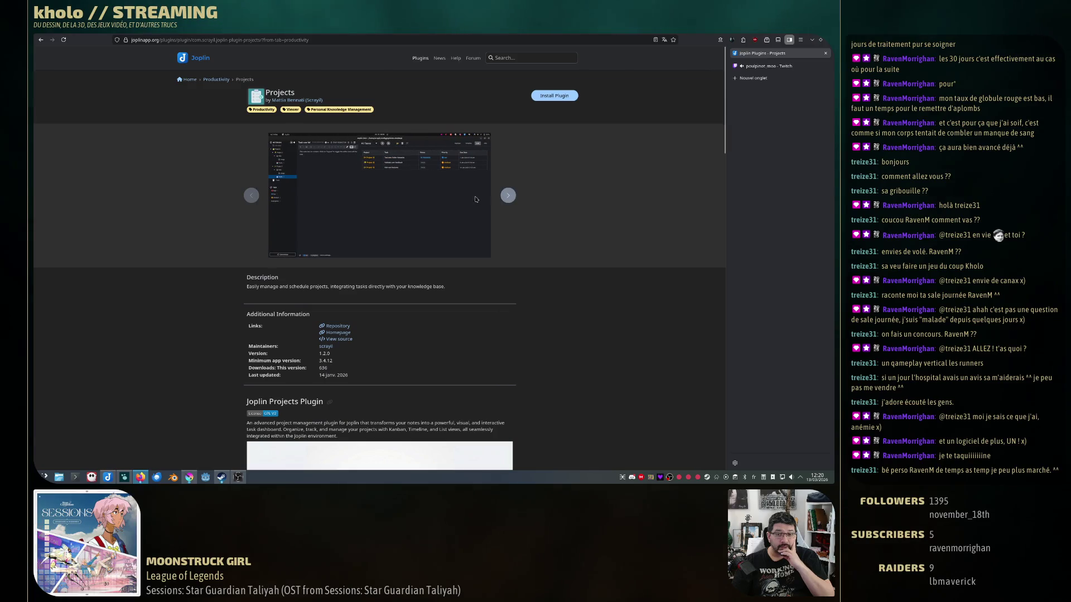
right_click(444, 183)
left_click(477, 187)
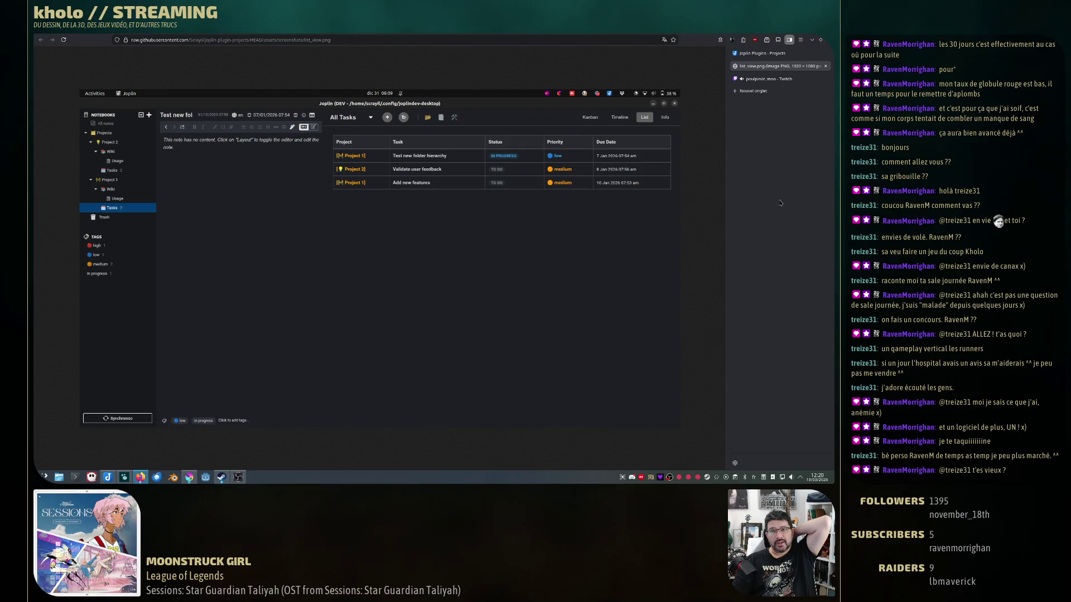
left_click(765, 53)
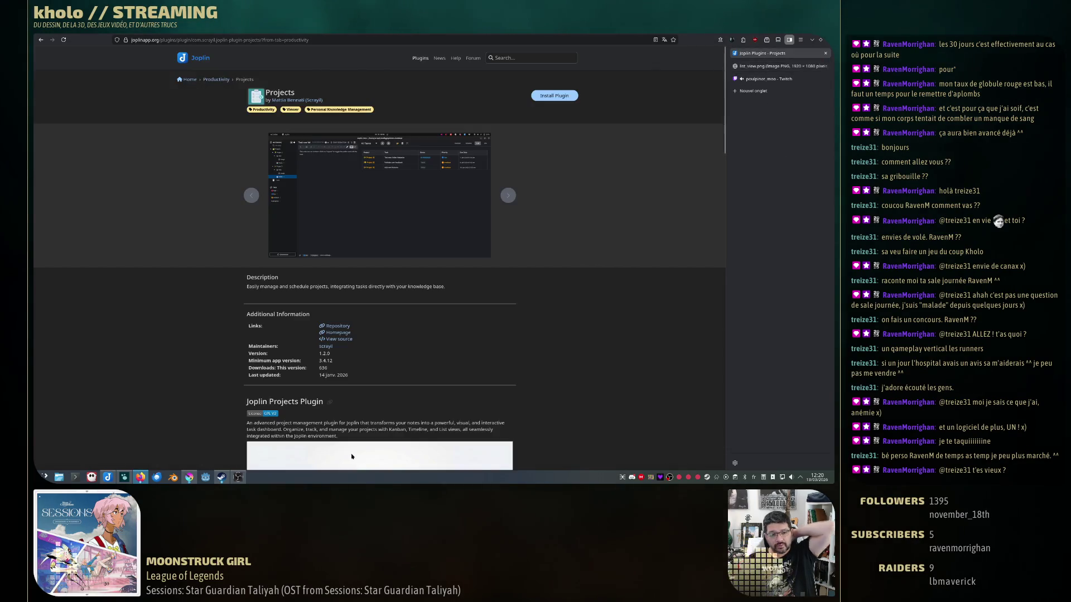
left_click(107, 477)
left_click(508, 187)
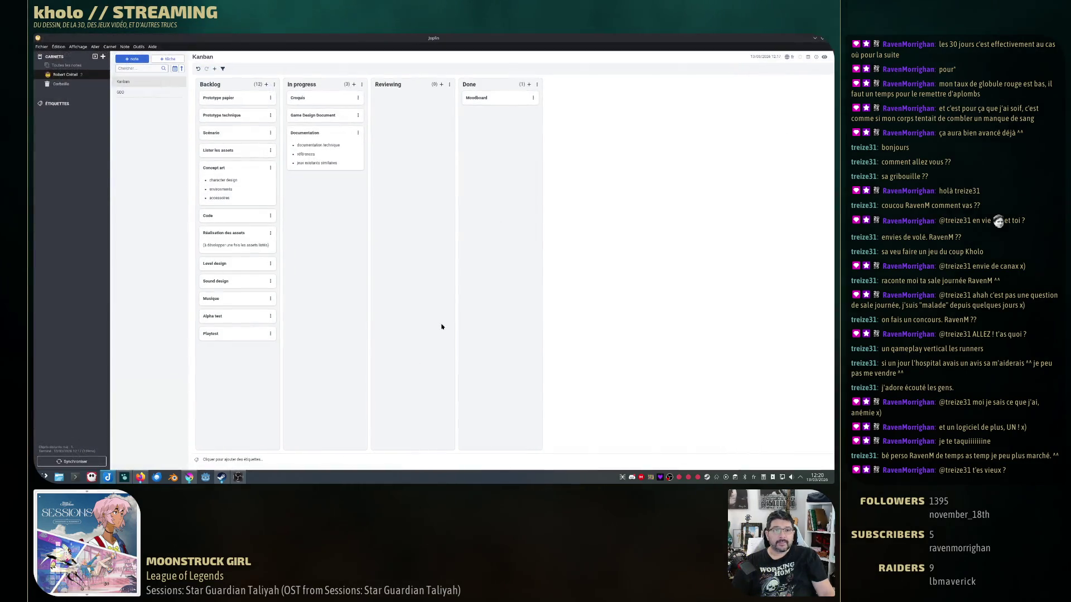
Switch between the Kanban and GDD notes, then reach the Options from the Outils menu.
left_click(139, 47)
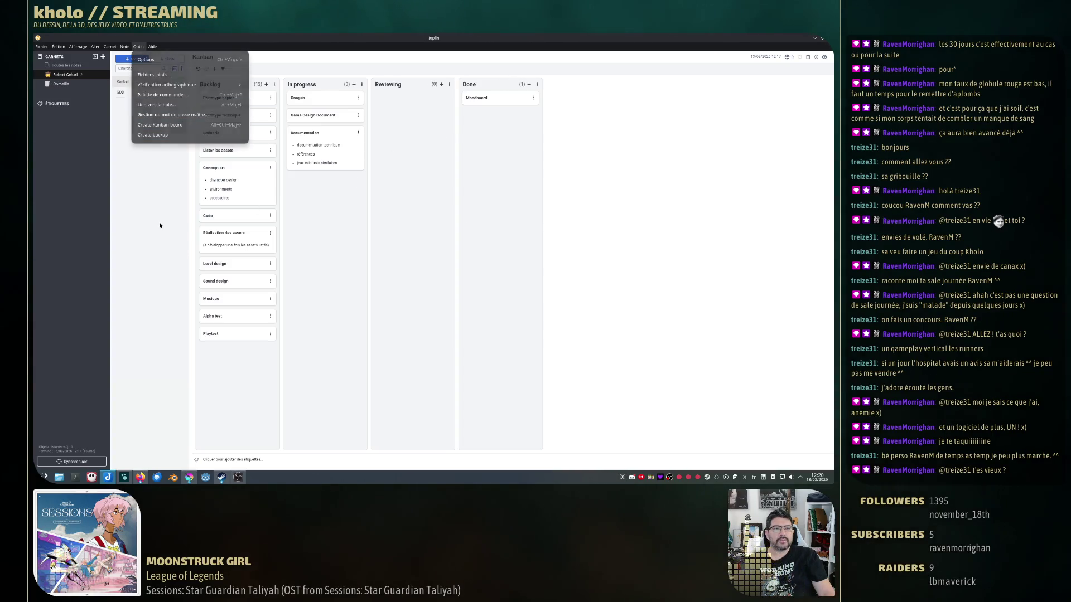
left_click(136, 81)
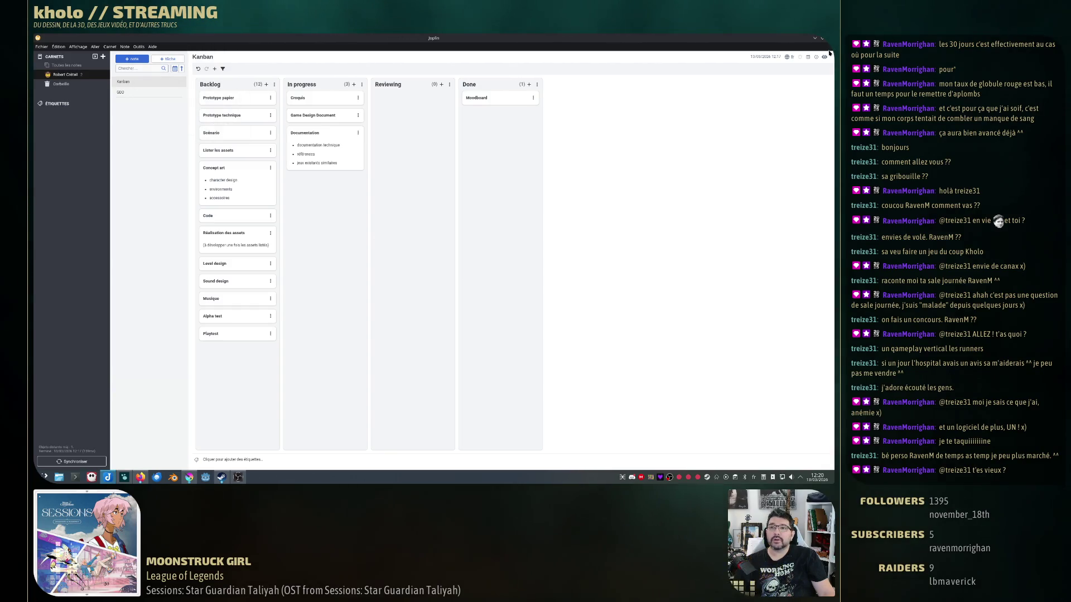
left_click(127, 94)
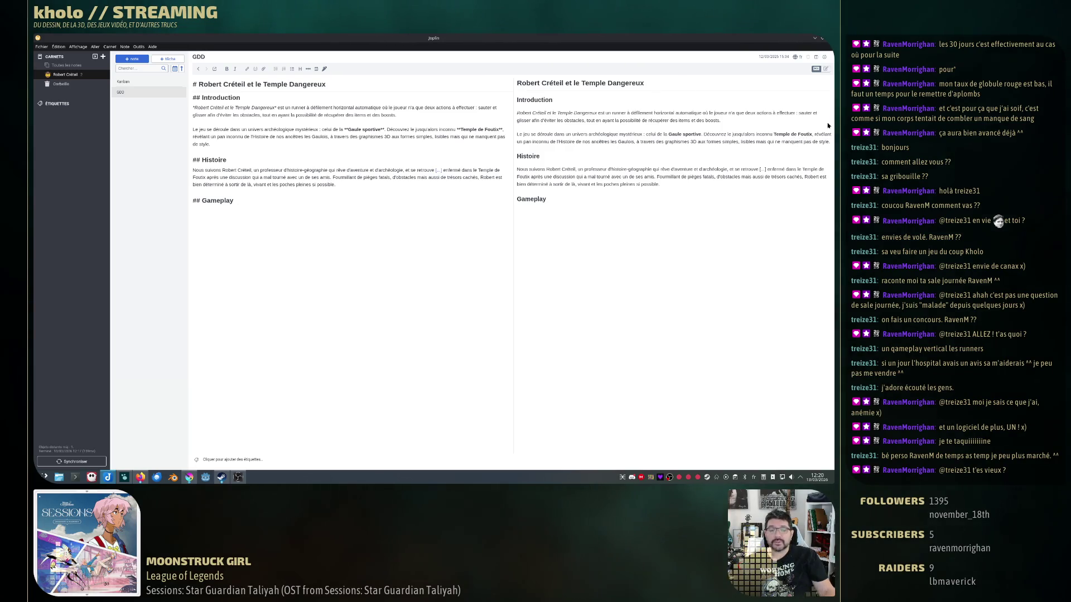
left_click(133, 82)
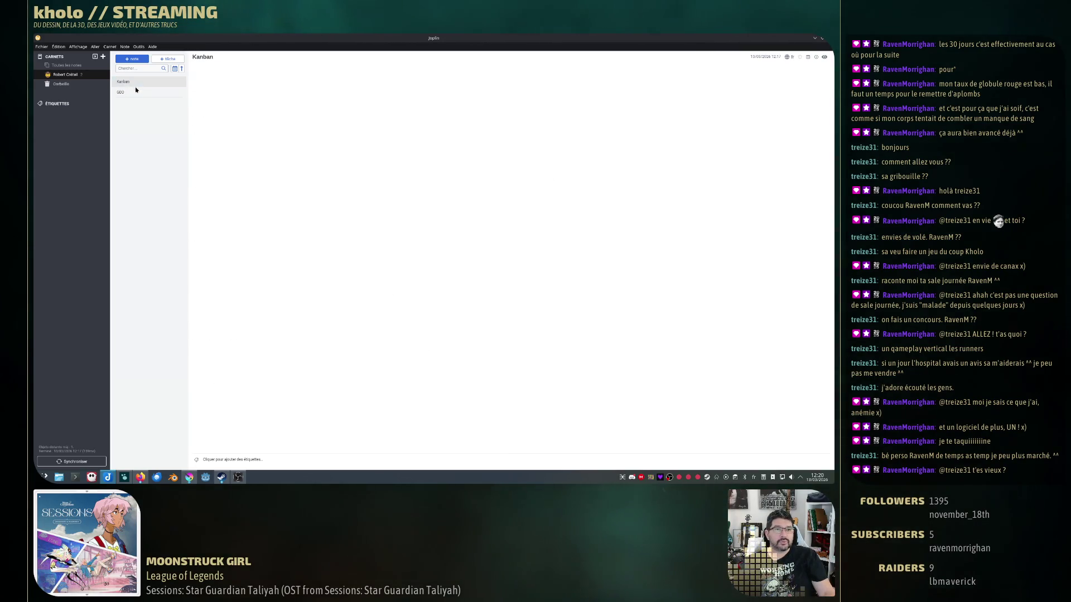
left_click(122, 92)
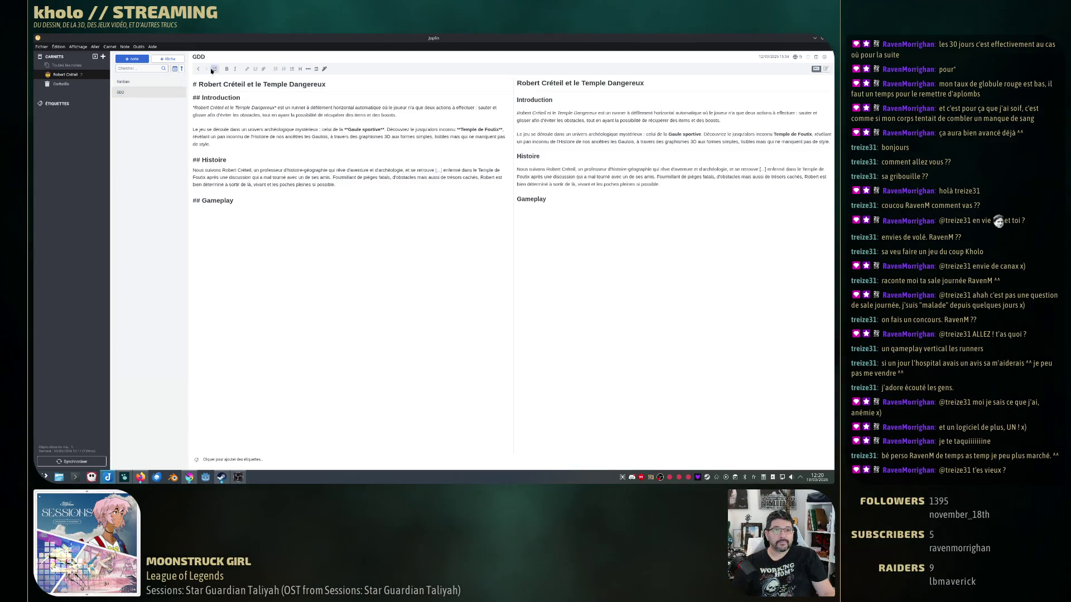
left_click(139, 47)
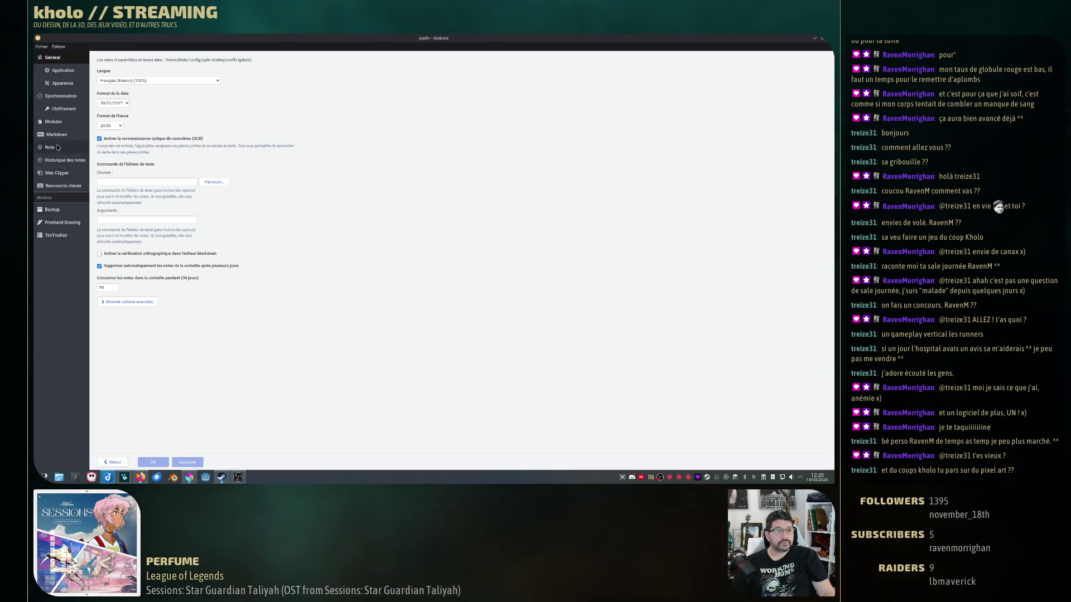
Install the Projects plugin from the Modules settings and restart Joplin to activate it.
left_click(54, 122)
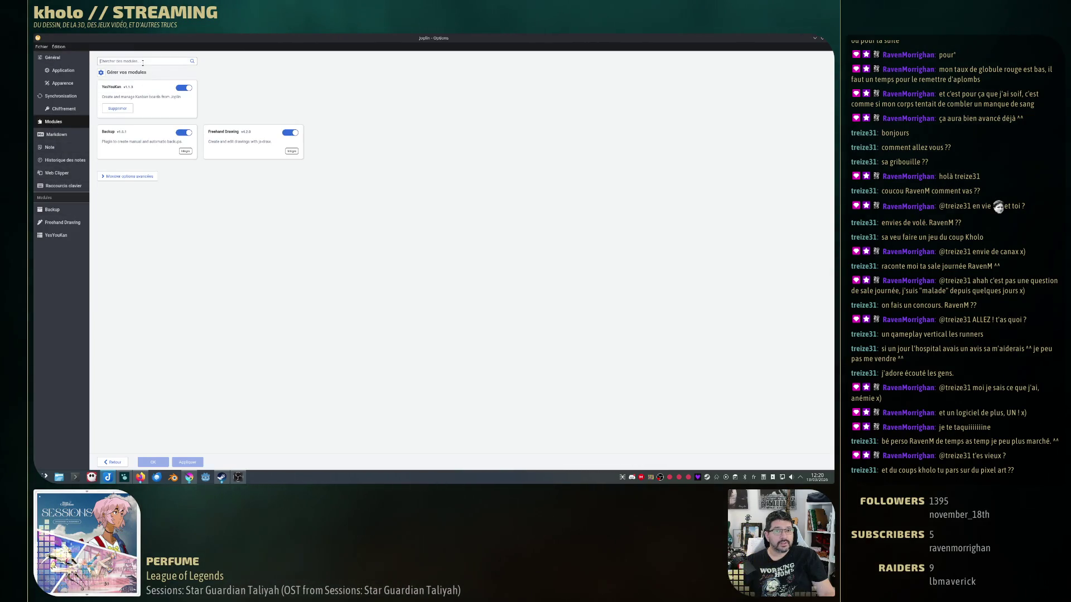
type("pr")
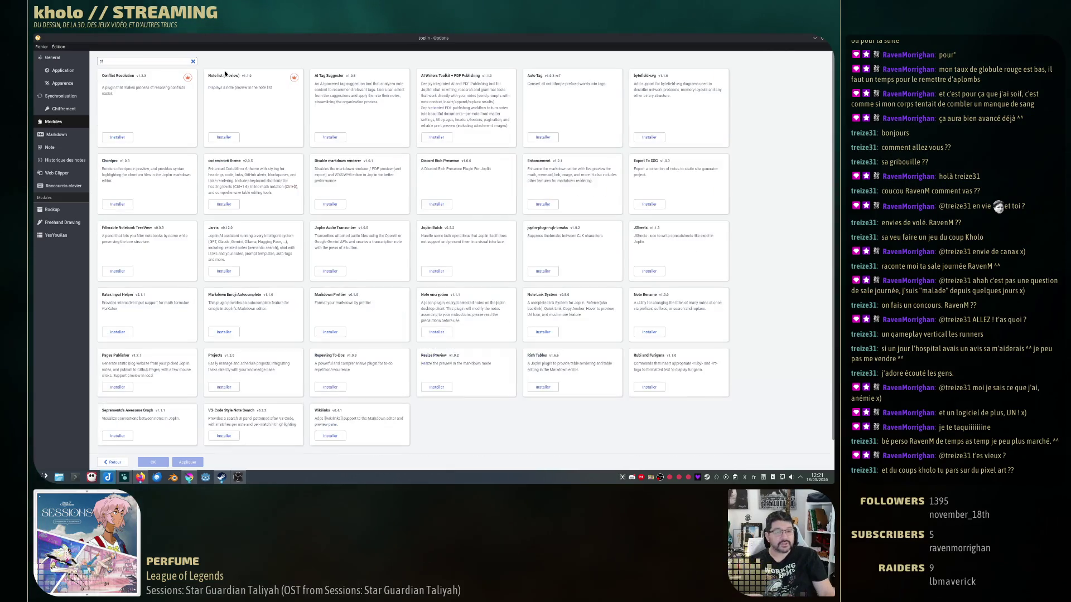
type("ioj")
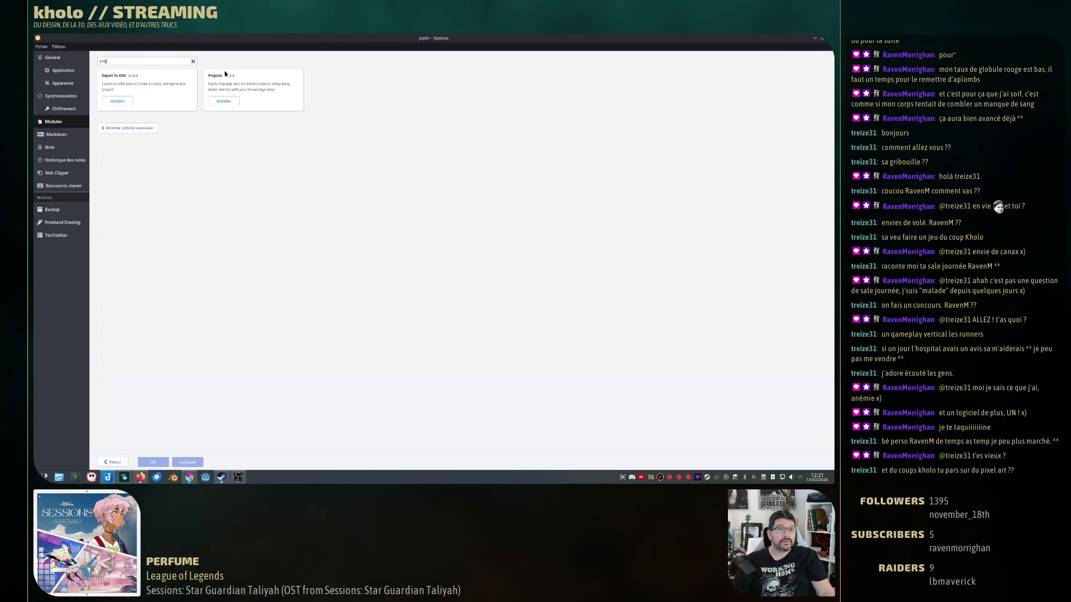
left_click(223, 101)
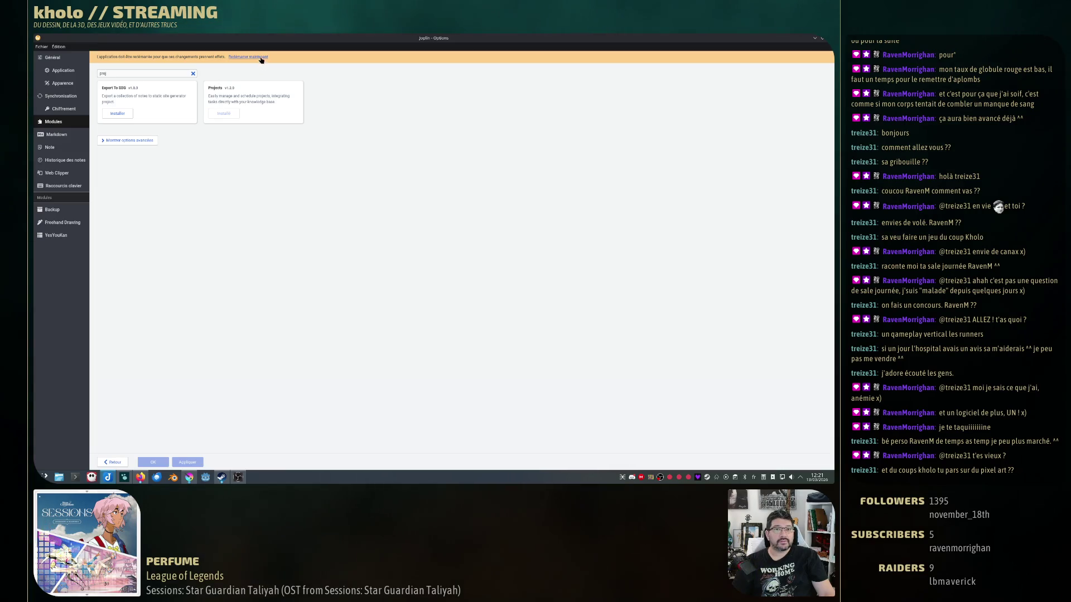
left_click(261, 57)
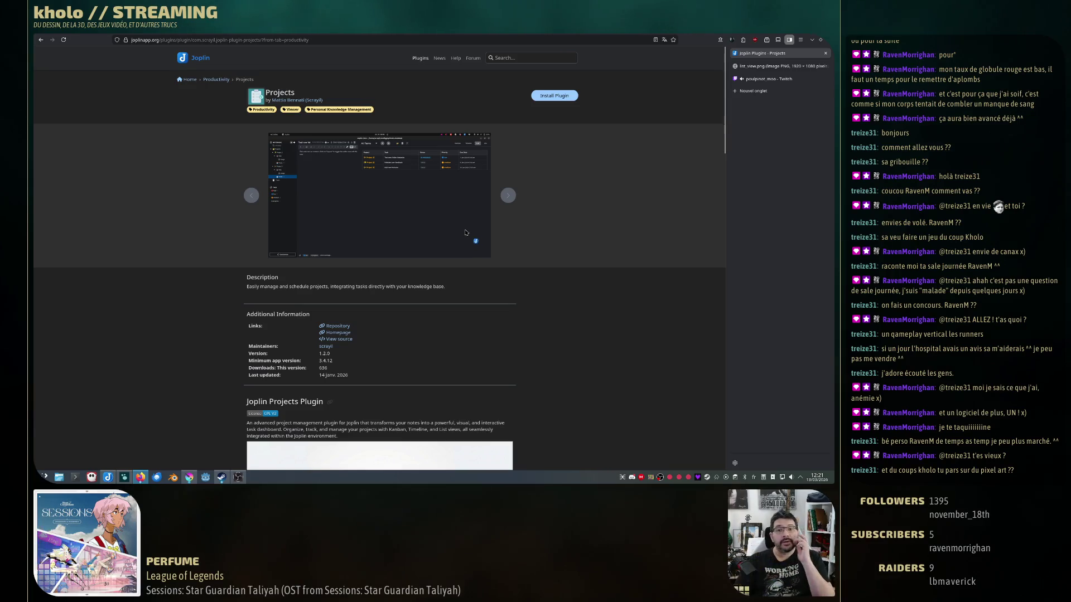
Maximize the restarted Joplin window with the Kanban note and All Tasks board, and reach the Outils menu.
left_click(449, 242)
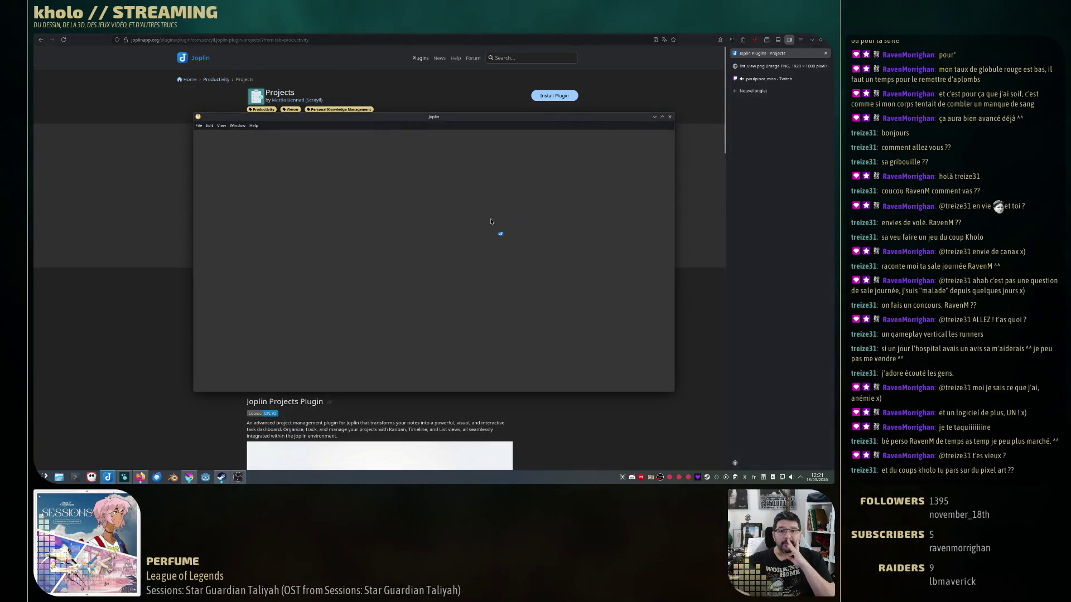
left_click(663, 117)
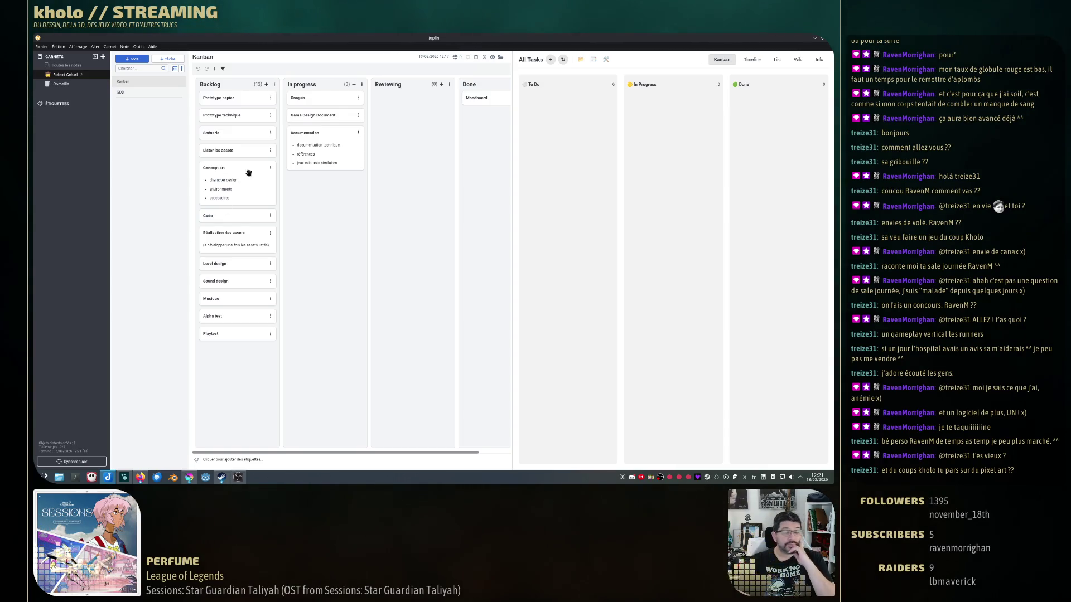
left_click(138, 47)
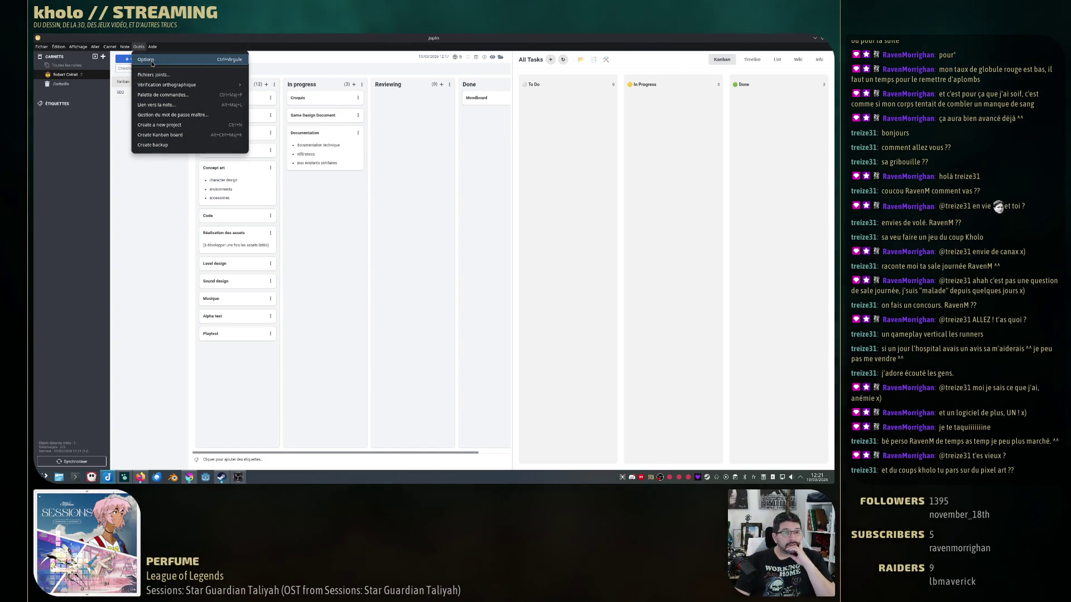
left_click(152, 61)
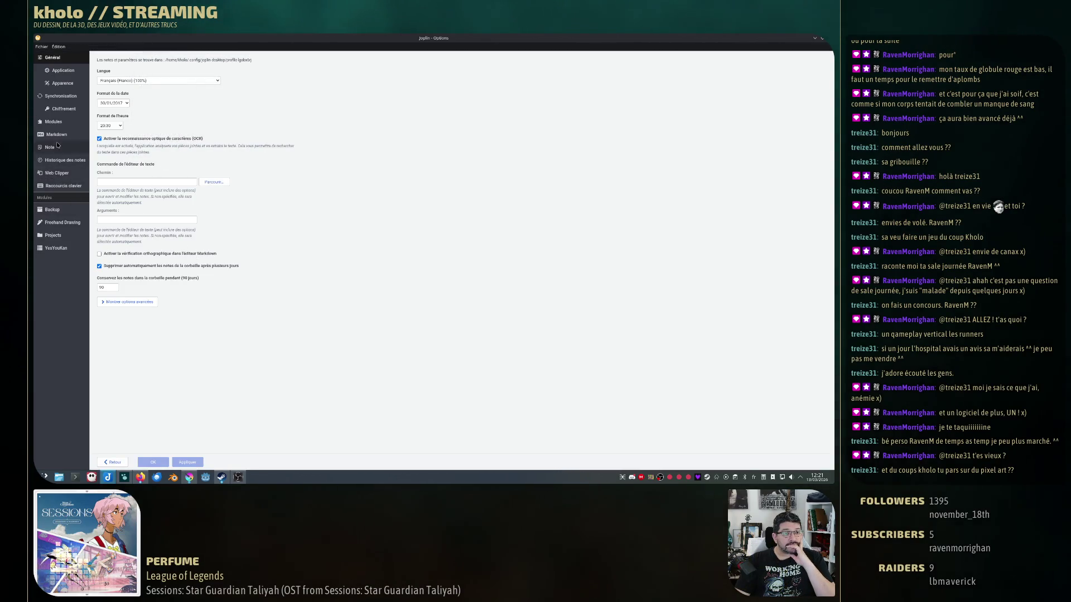
left_click(53, 234)
left_click(125, 62)
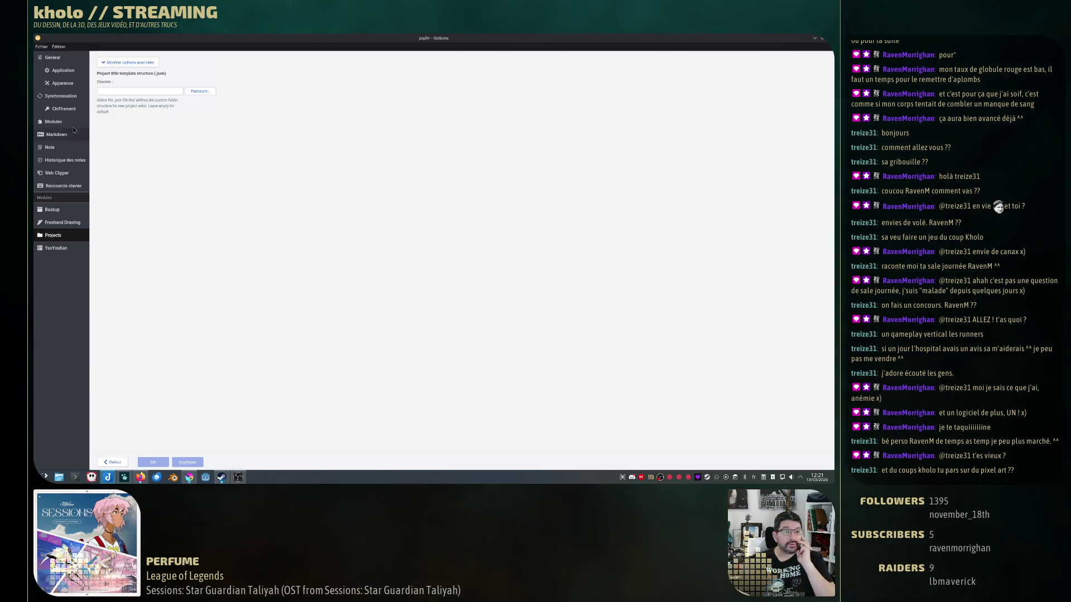
left_click(53, 121)
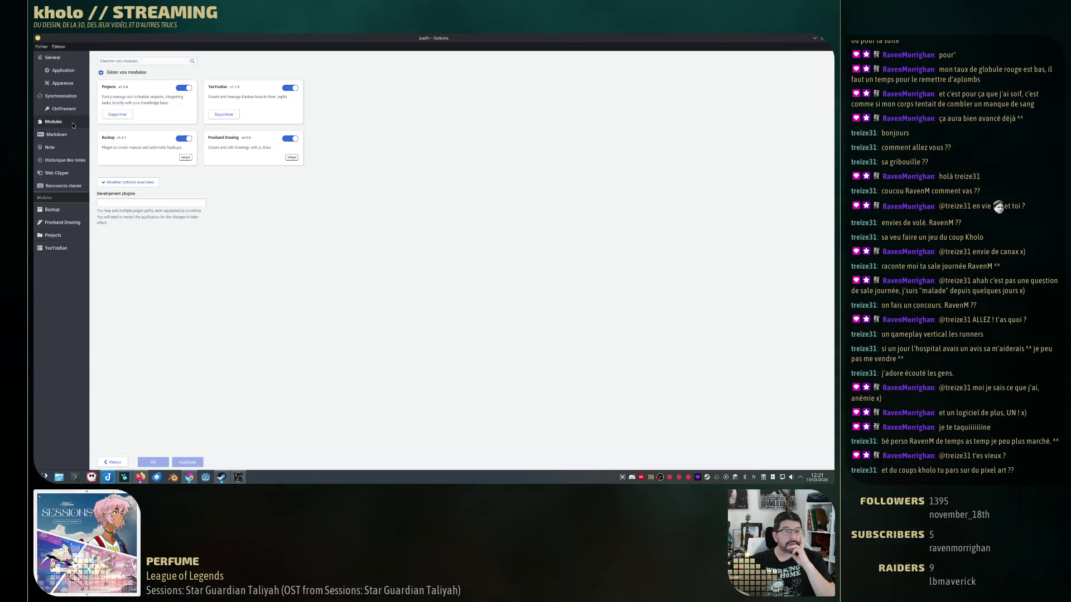
left_click(184, 88)
left_click(184, 99)
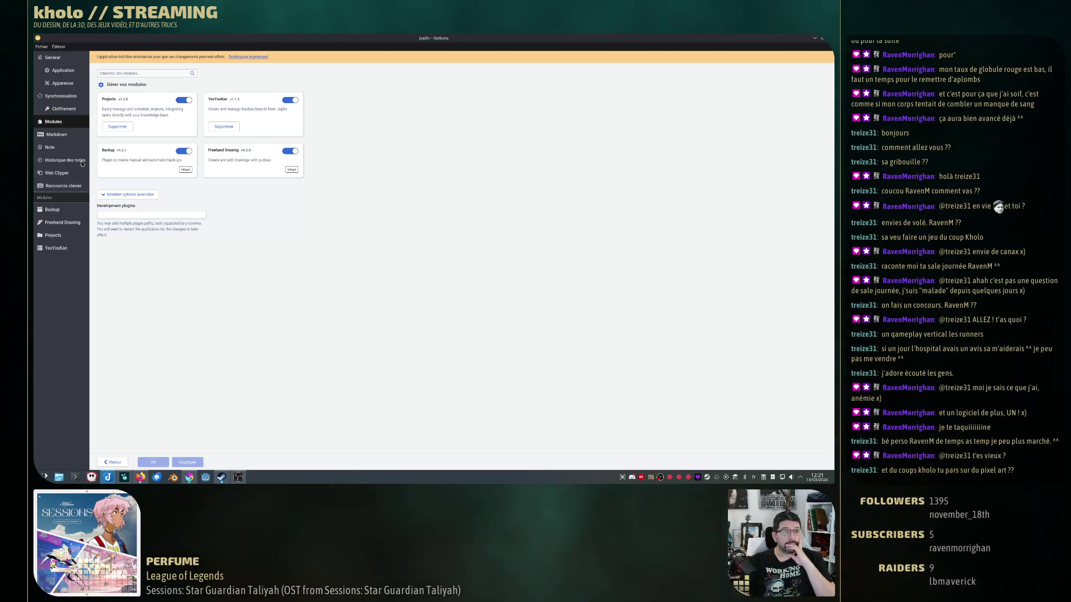
left_click(42, 48)
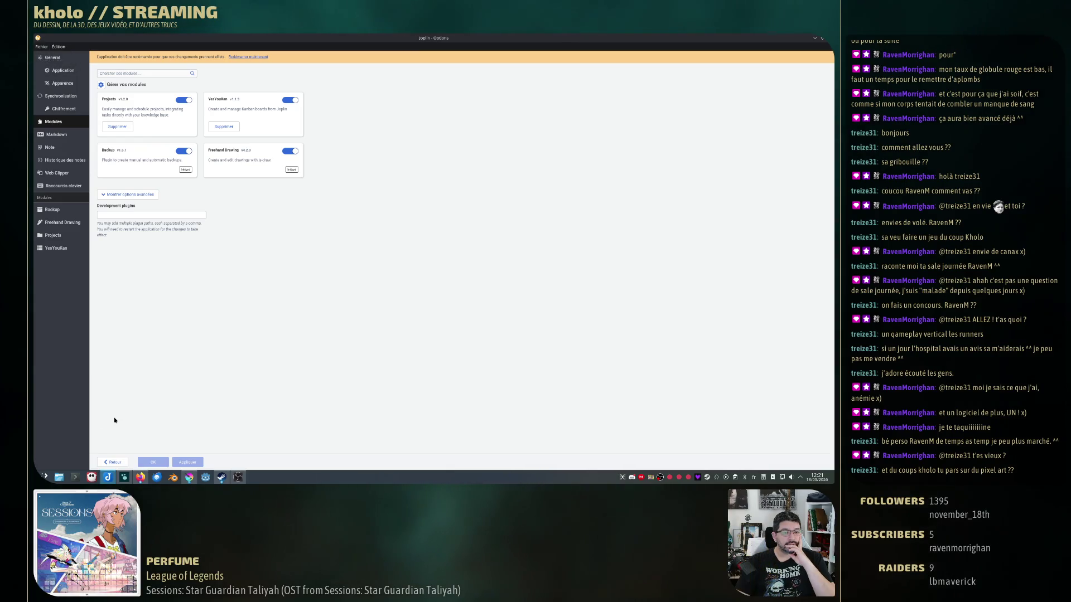
left_click(113, 462)
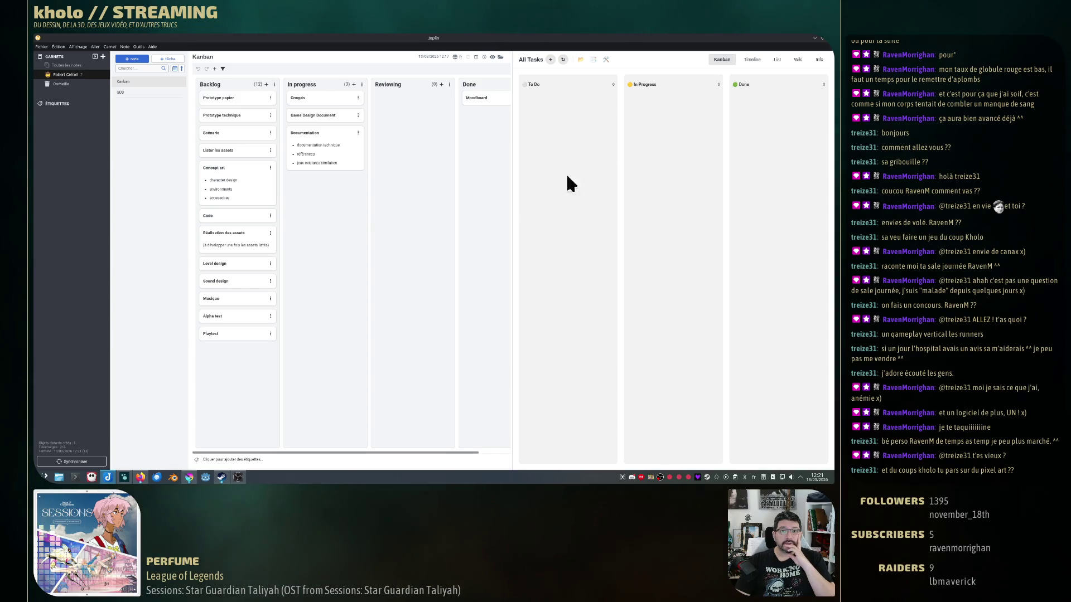
Visit the GDD note, return to the Kanban note and change its editor layout.
left_click(134, 92)
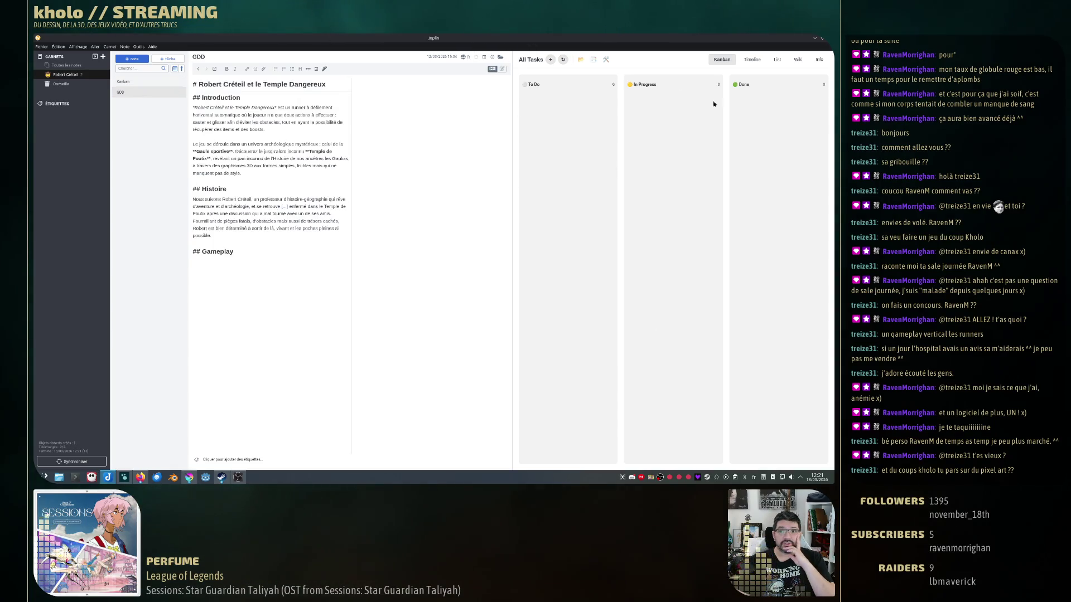
key("ctrl+l")
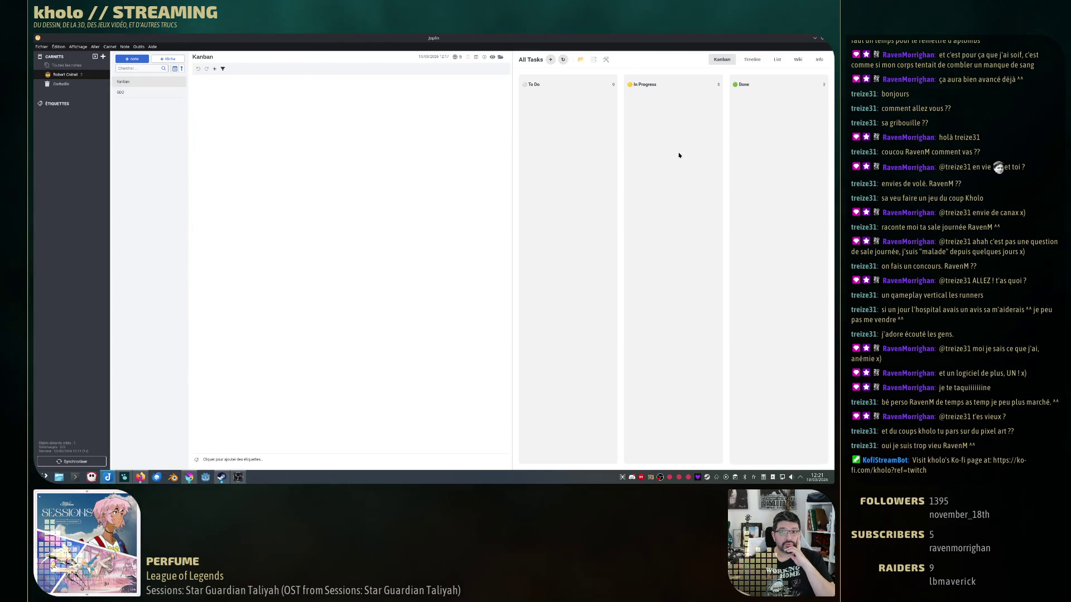
left_click(147, 94)
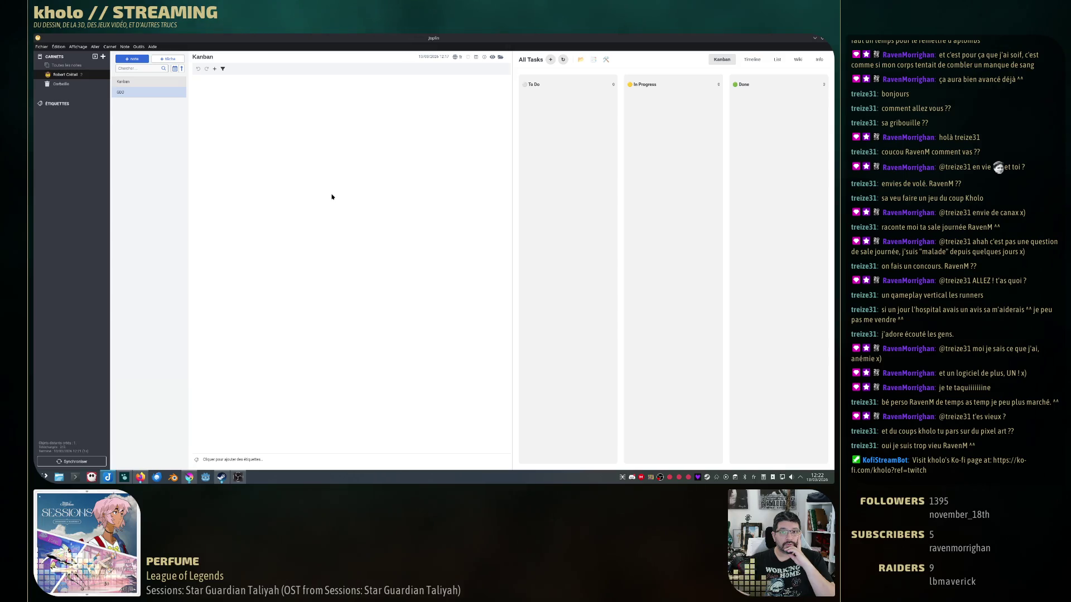
left_click(494, 57)
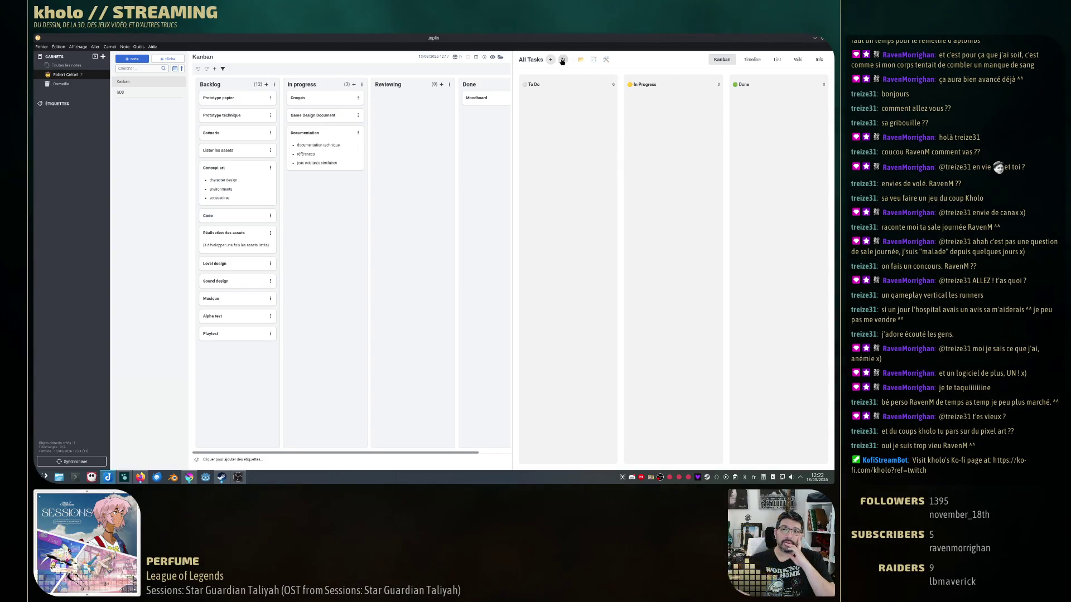
Toggle the note list off and on, then view the project tasks on the Timeline tab.
left_click(593, 62)
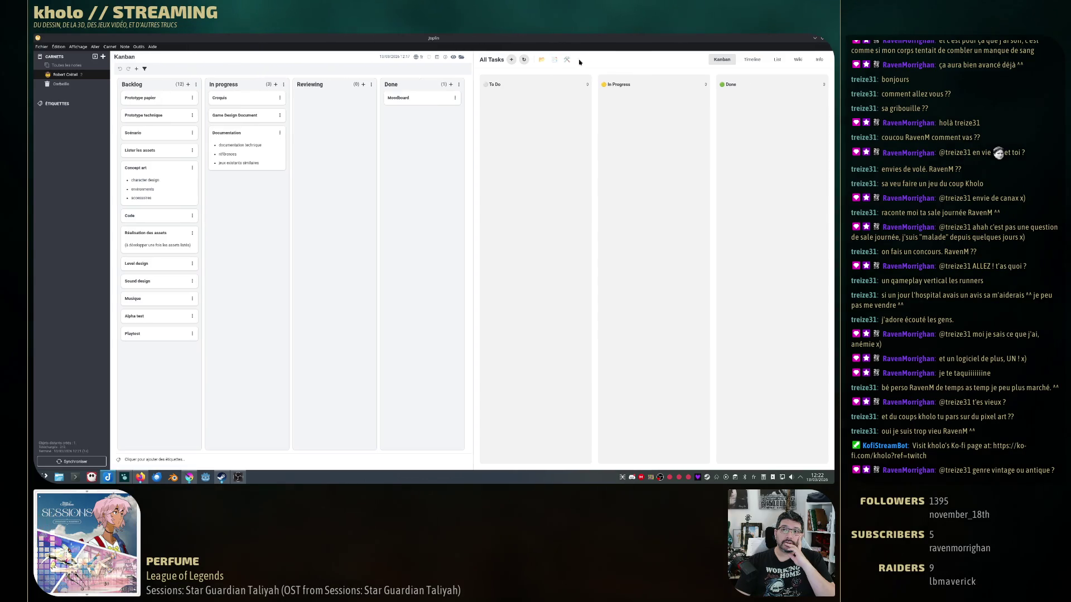
left_click(568, 61)
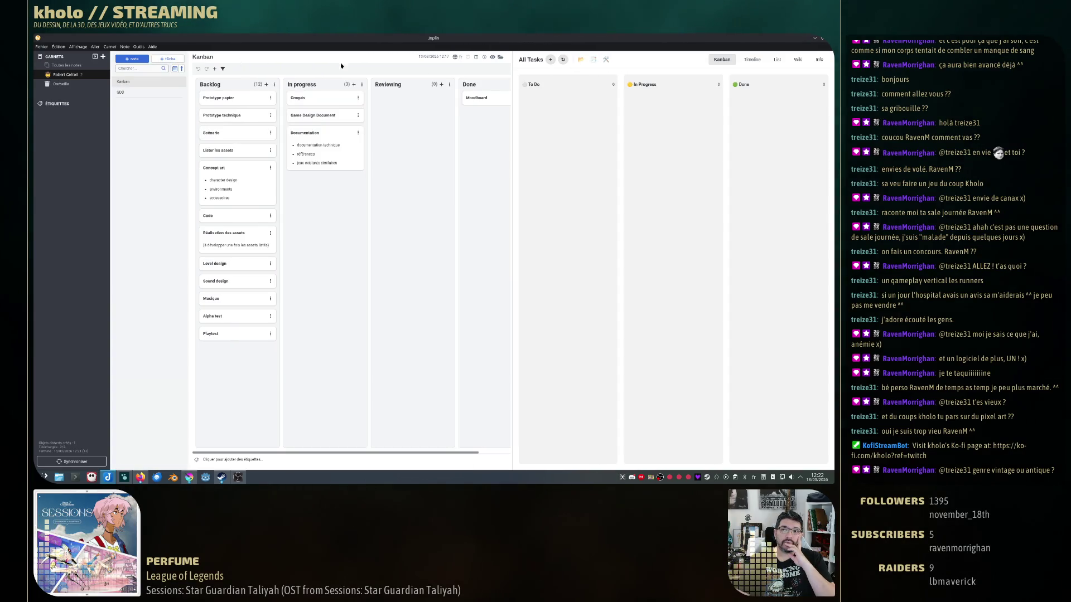
left_click(749, 60)
View the All Tasks list view, then its Wiki plugin guide down to the template example.
left_click(777, 61)
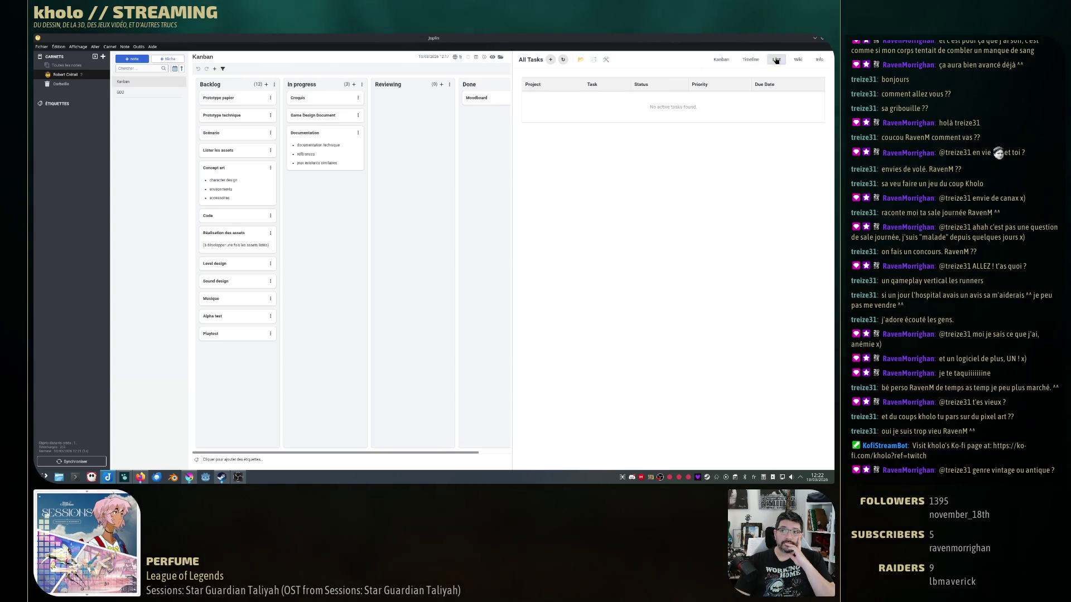
left_click(799, 60)
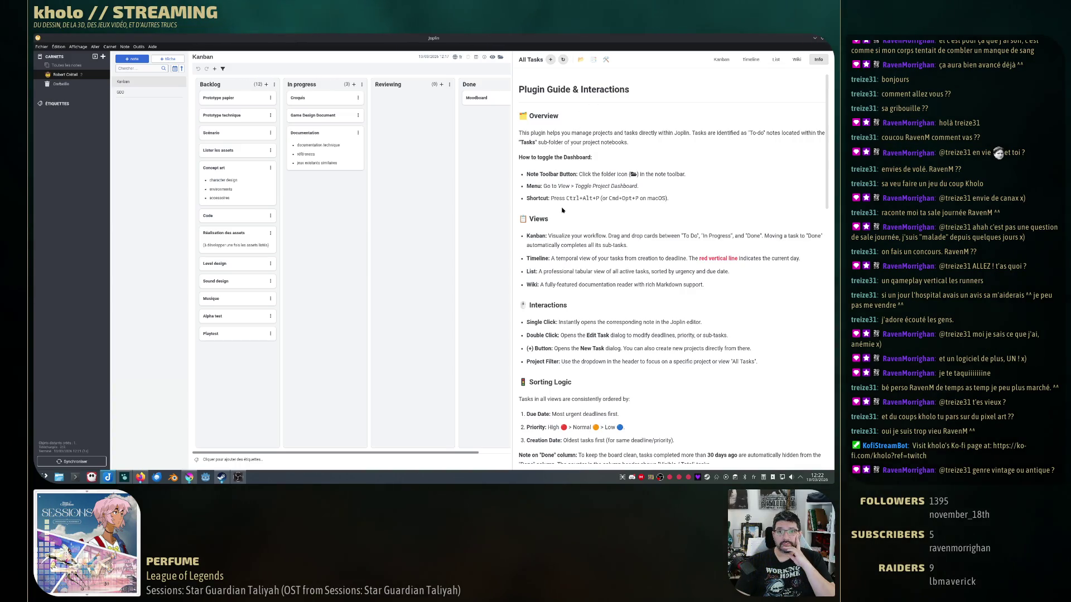
scroll(563, 211, "down", 3)
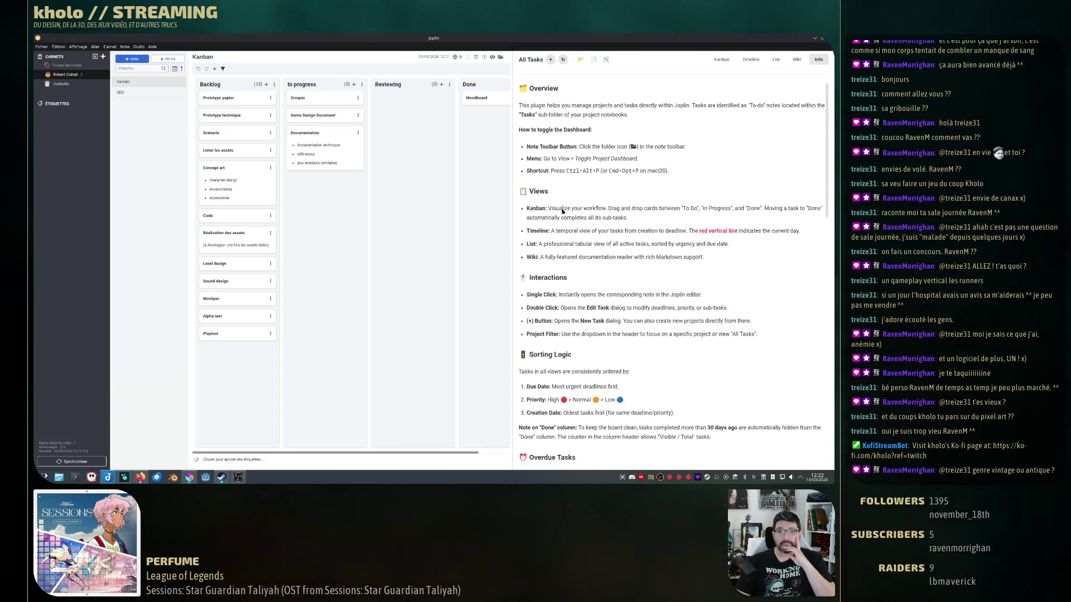
scroll(562, 212, "down", 3)
scroll(562, 212, "down", 3)
scroll(562, 211, "down", 3)
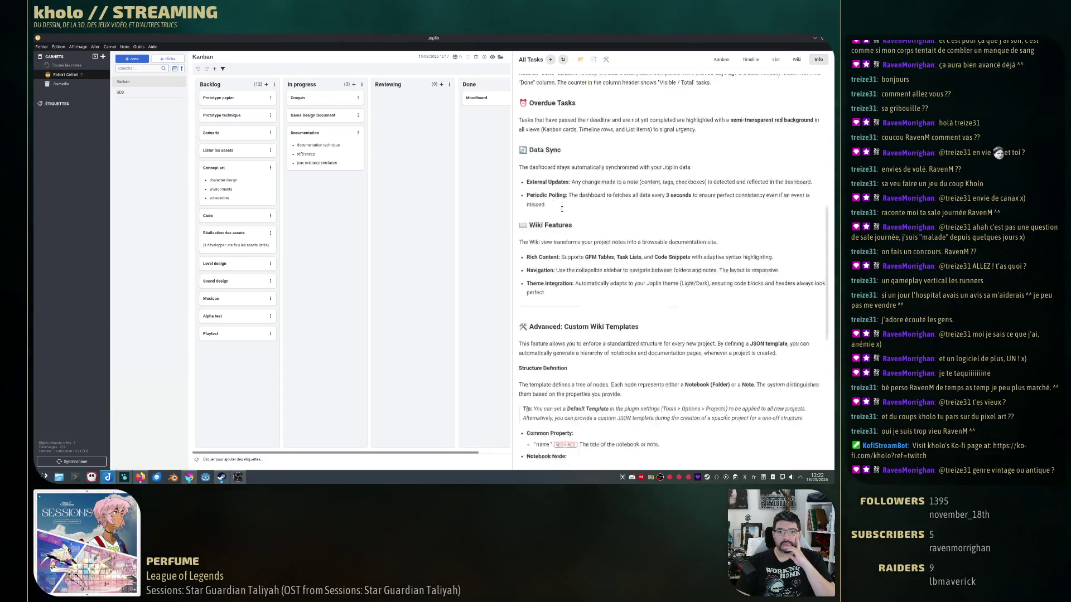
scroll(562, 211, "down", 2)
scroll(563, 212, "down", 3)
scroll(562, 212, "down", 1)
scroll(562, 212, "down", 3)
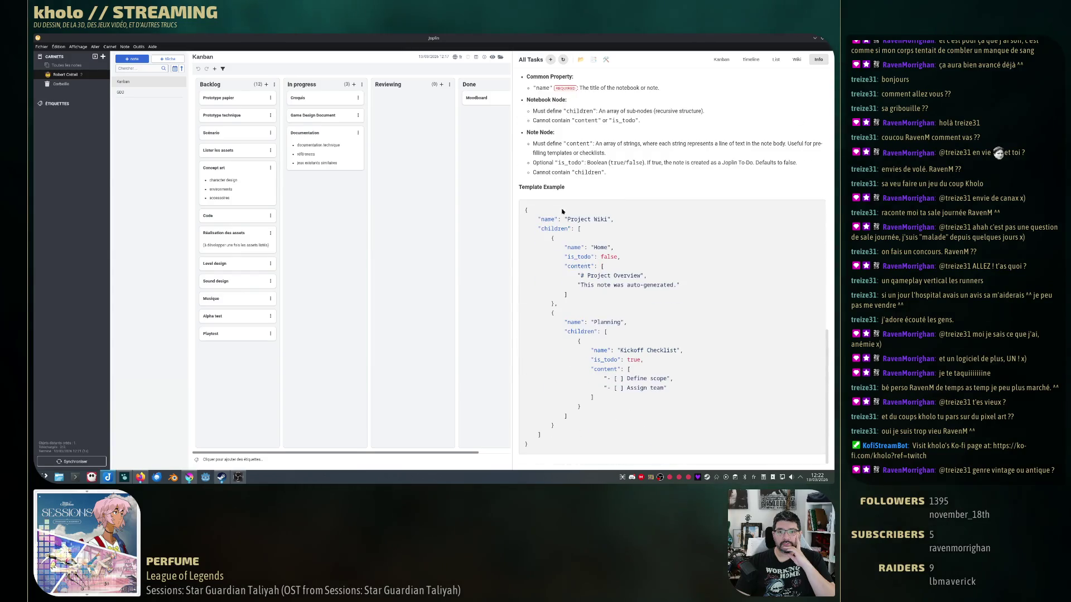
scroll(559, 211, "up", 5)
scroll(559, 212, "up", 5)
scroll(560, 211, "up", 2)
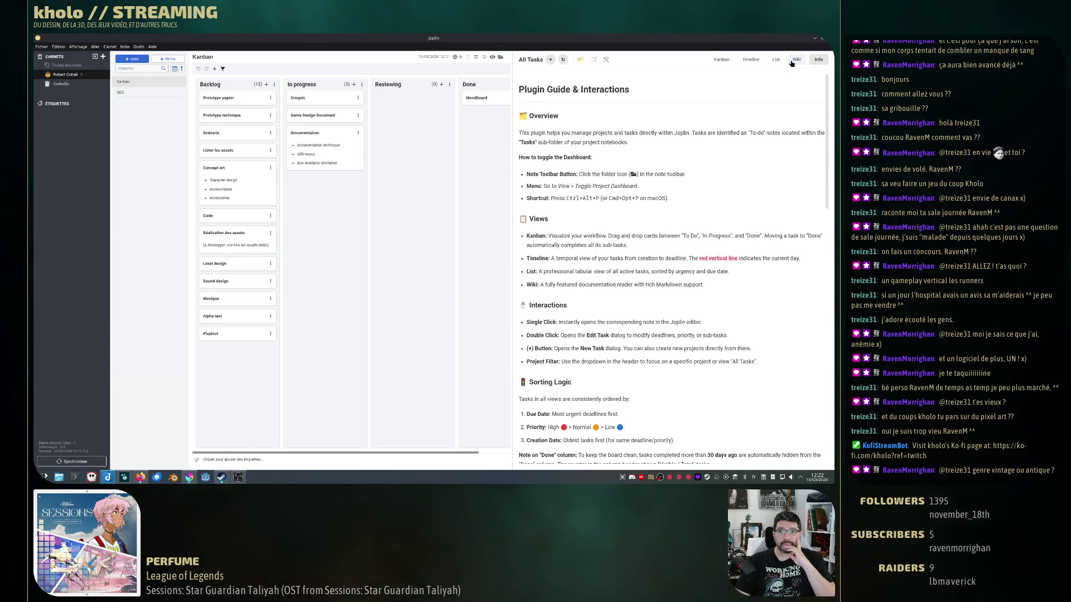
Remove the Projects plugin from Options > Modules and confirm, returning to the main window.
left_click(139, 47)
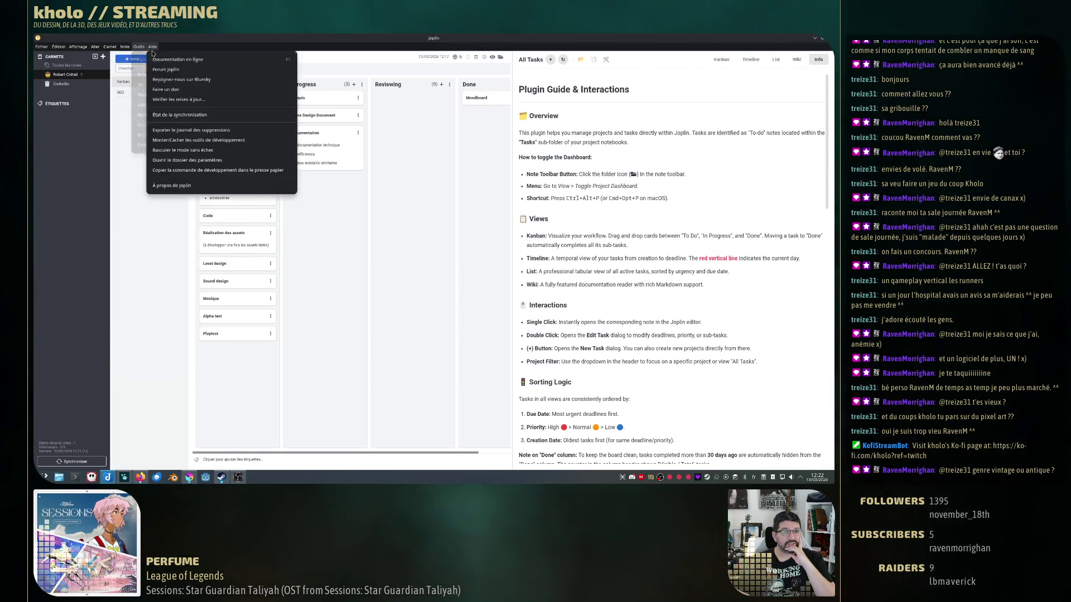
left_click(146, 59)
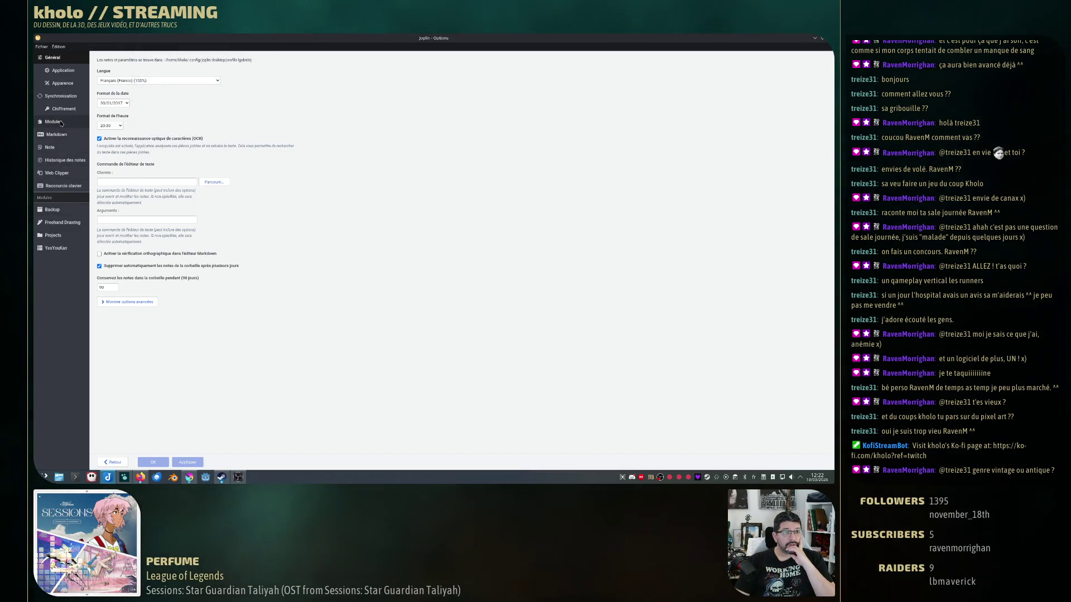
left_click(53, 121)
left_click(117, 114)
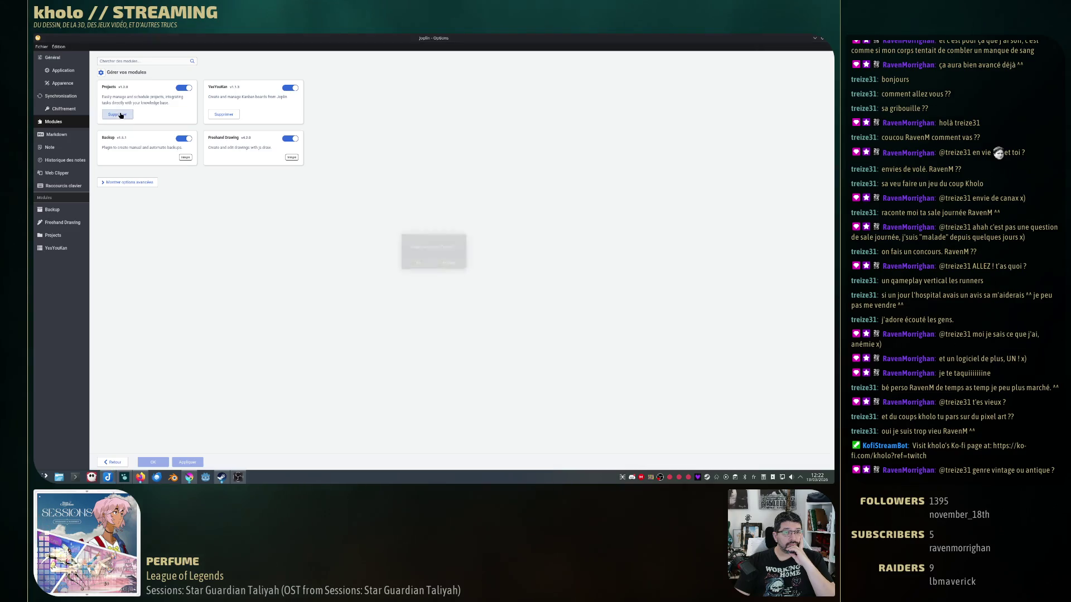
left_click(416, 265)
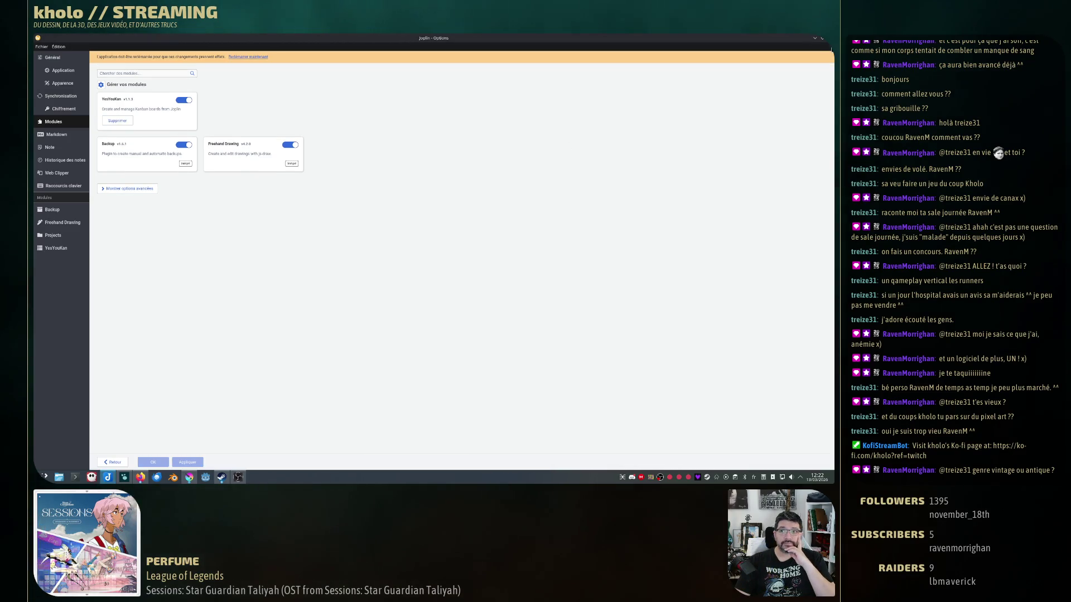
left_click(245, 57)
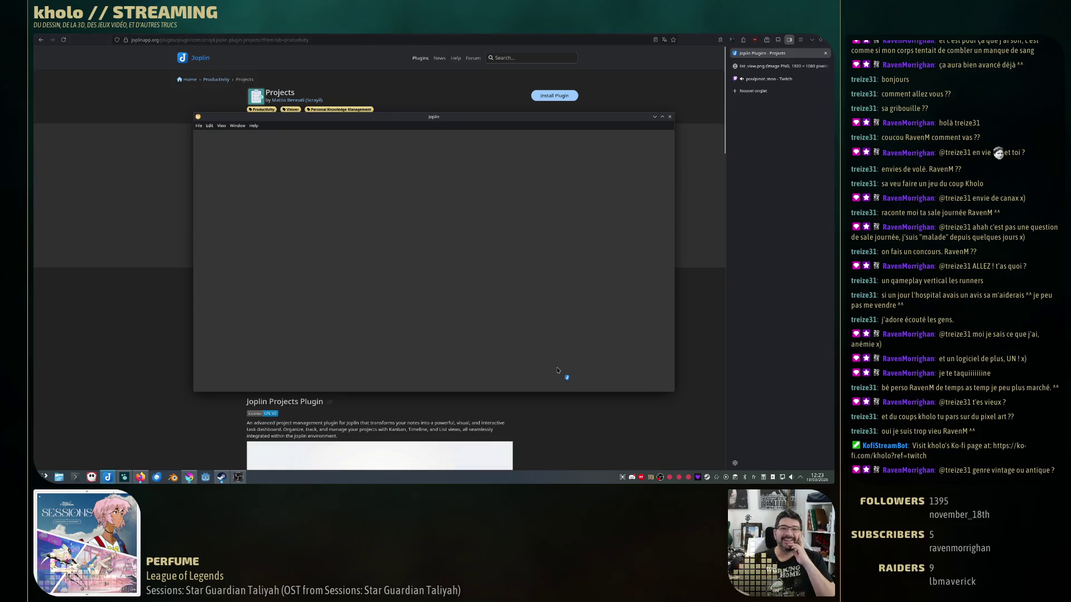
Maximize the reopened Joplin window and view the GDD note after the plugin removal.
double_click(685, 116)
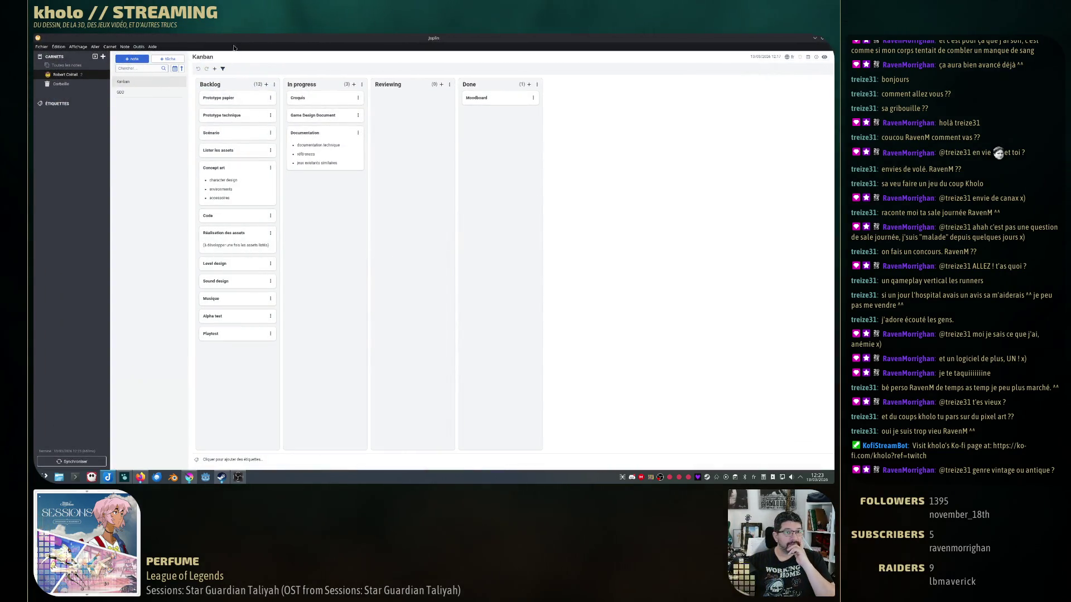
left_click(121, 92)
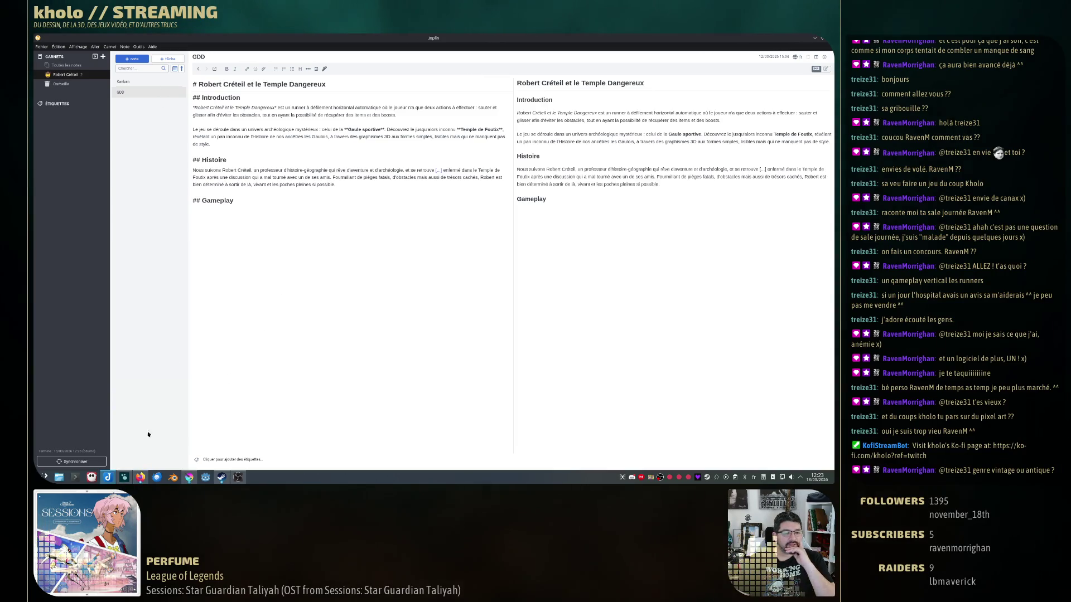
Search the web for "joplin timeline" and open the Joplin Forum timeline topic in a new tab.
left_click(108, 478)
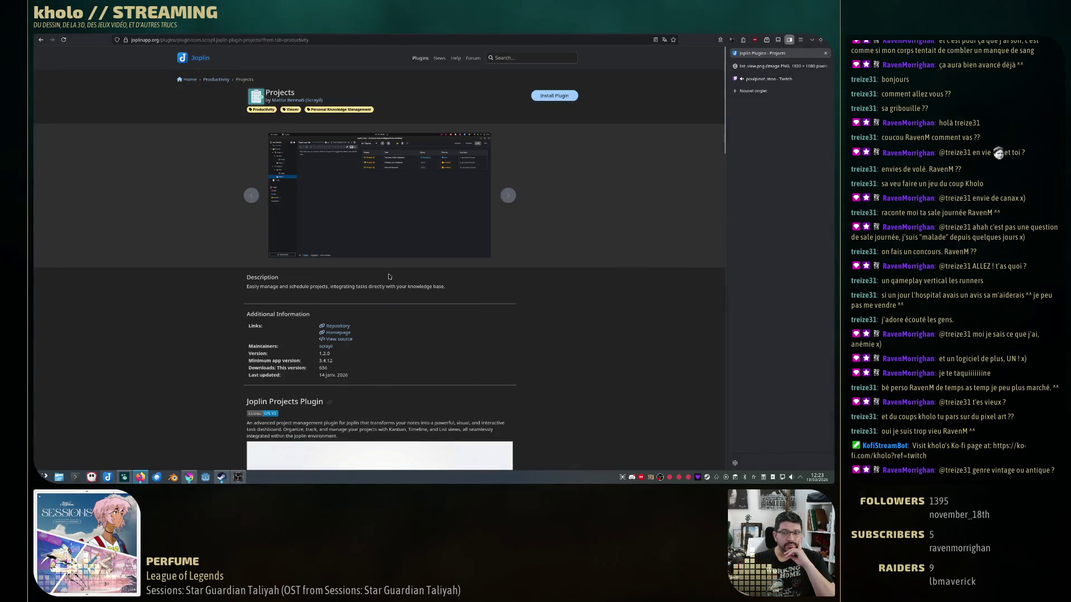
left_click(770, 90)
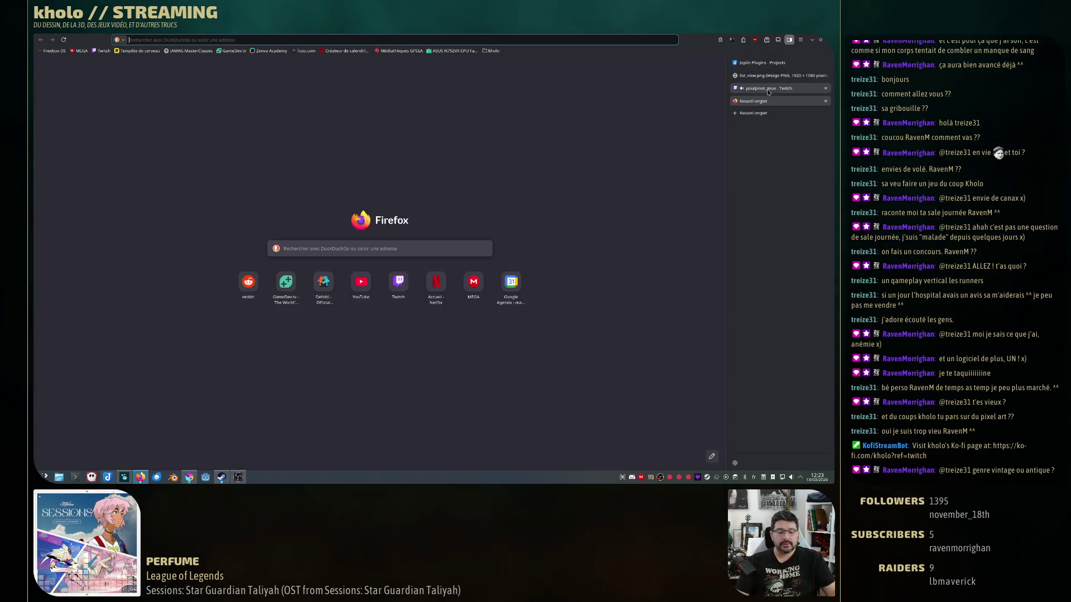
type("joplin")
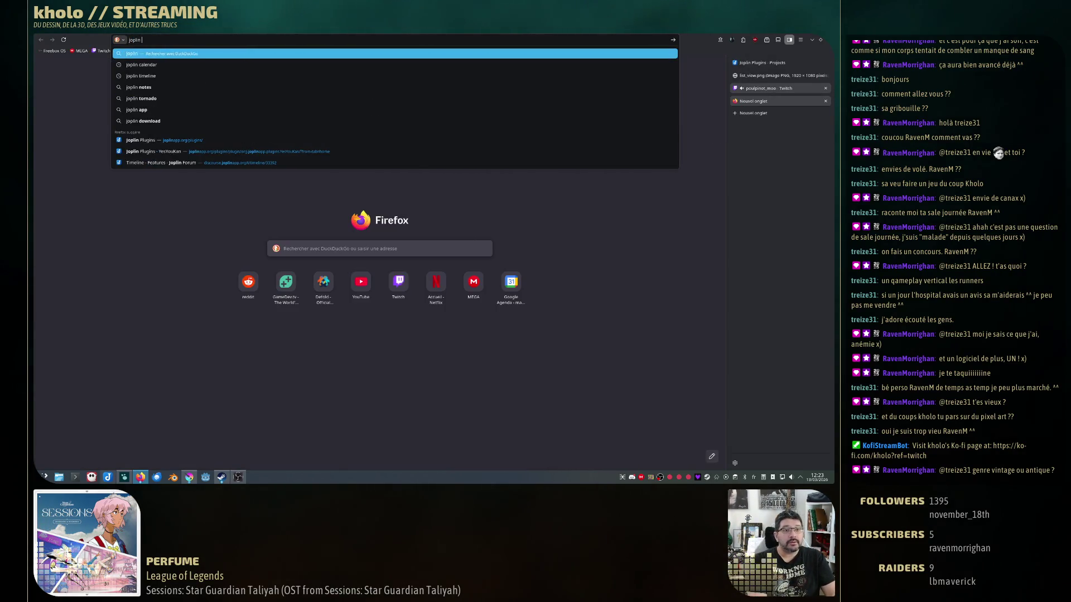
type(" timeline")
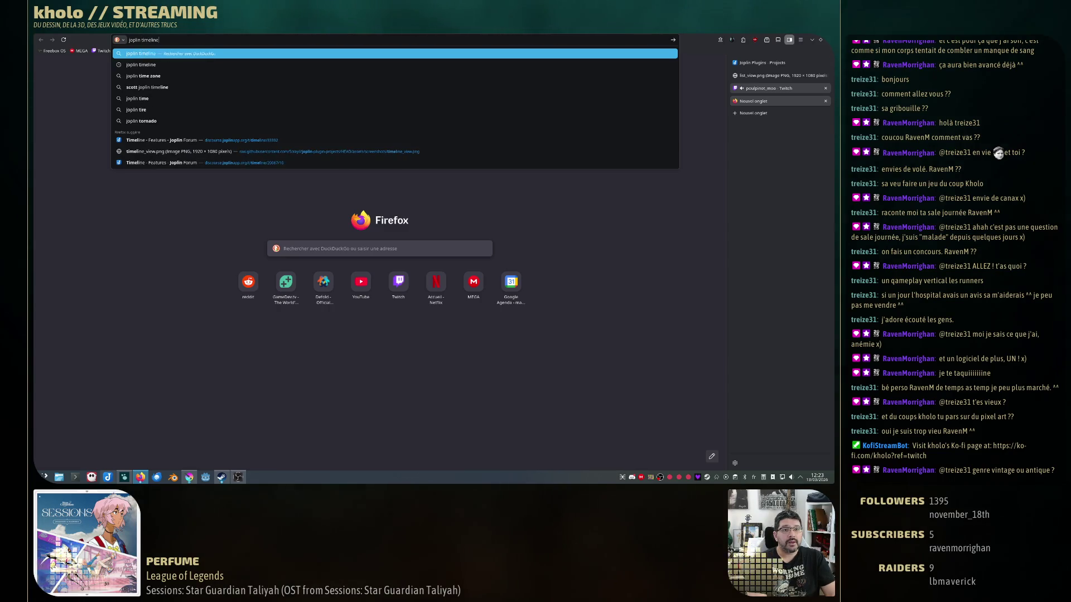
key("Return")
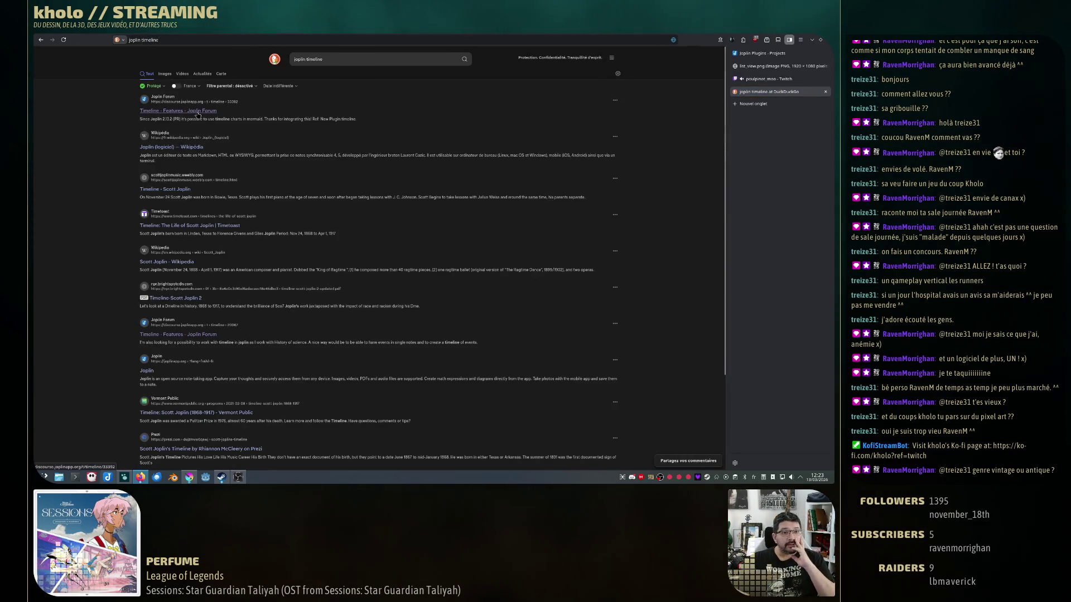
middle_click(197, 111)
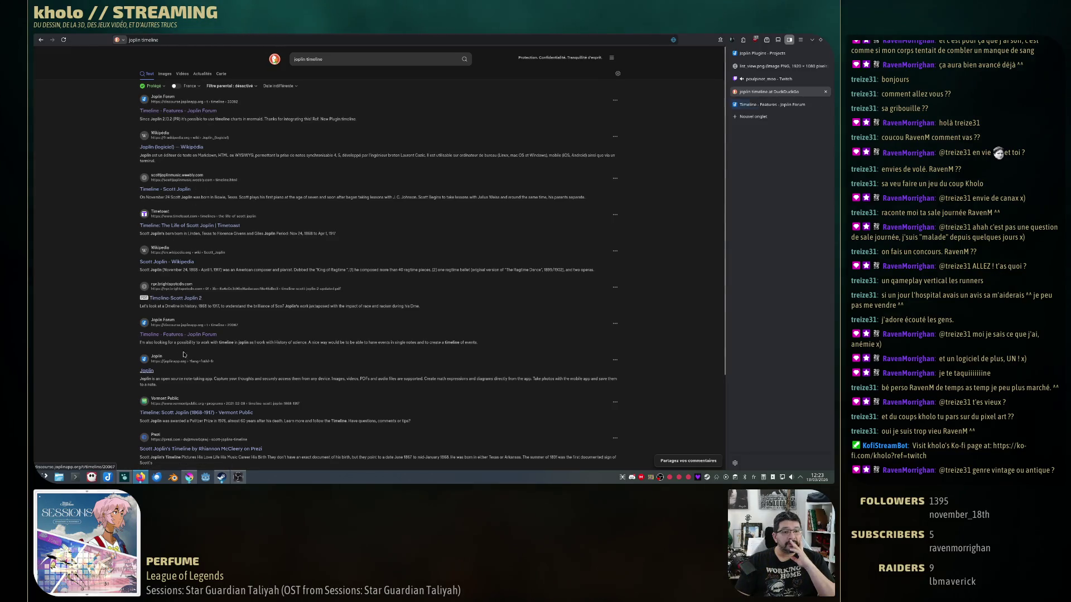
left_click(770, 104)
scroll(322, 300, "down", 3)
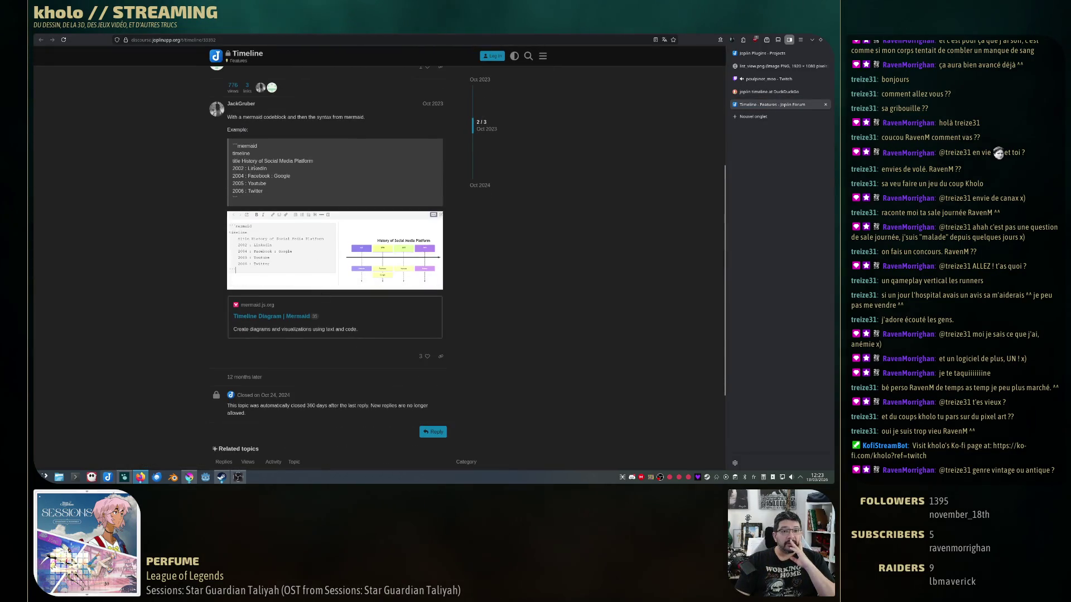
left_click_drag(234, 145, 291, 183)
Enlarge the Mermaid timeline screenshot in the forum thread, then close it.
left_click(308, 255)
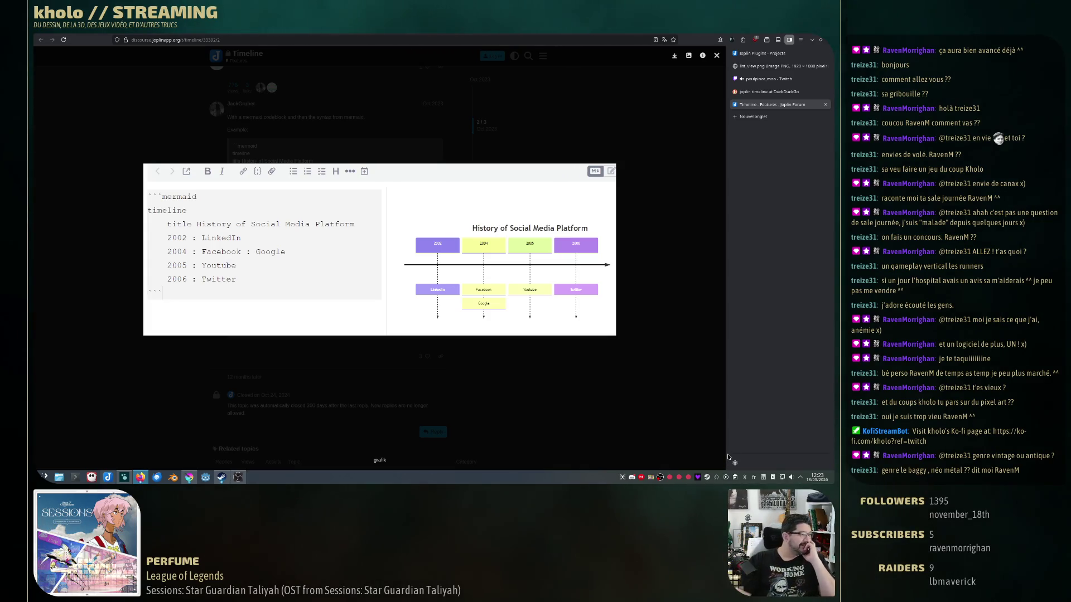
left_click(715, 234)
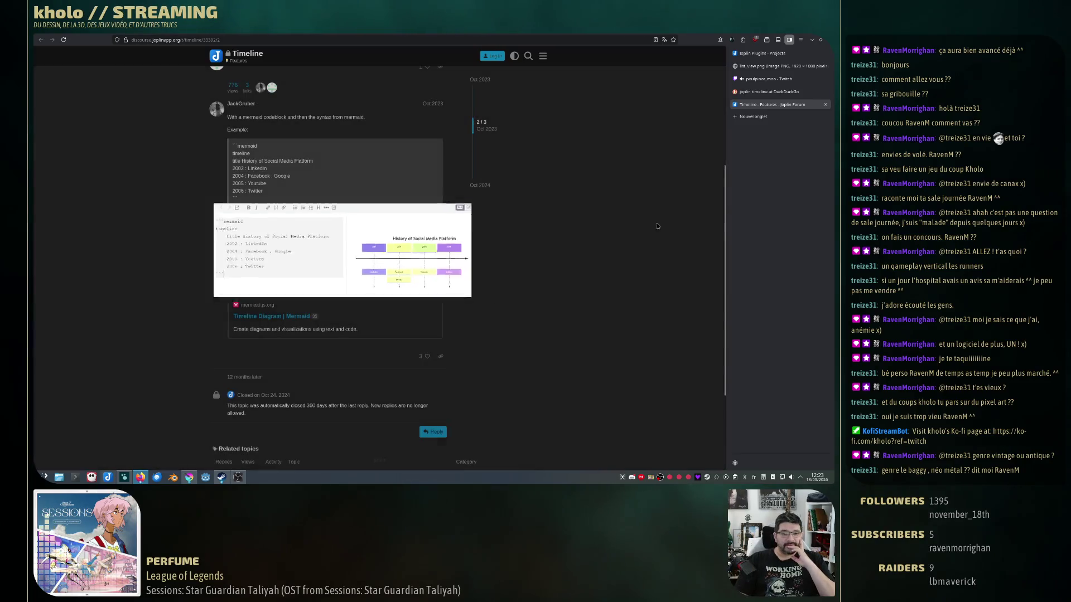
scroll(458, 286, "down", 4)
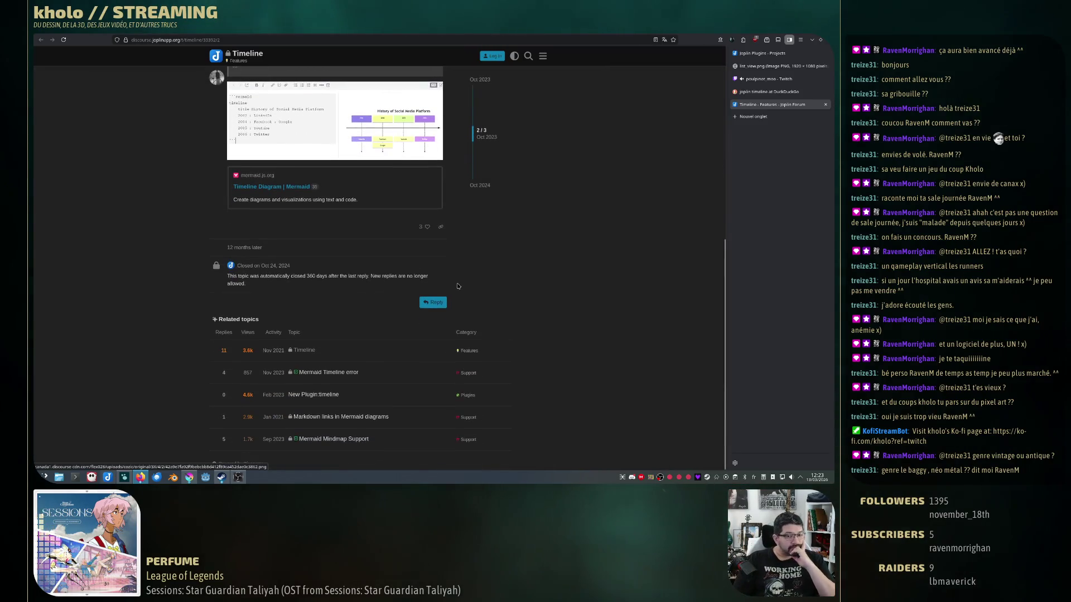
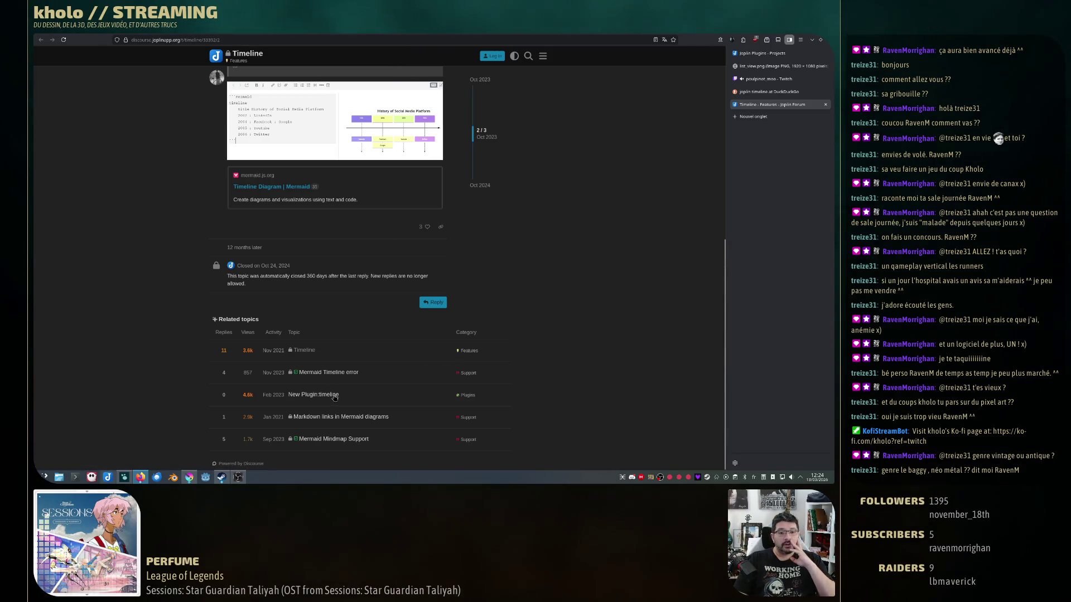
scroll(286, 245, "up", 3)
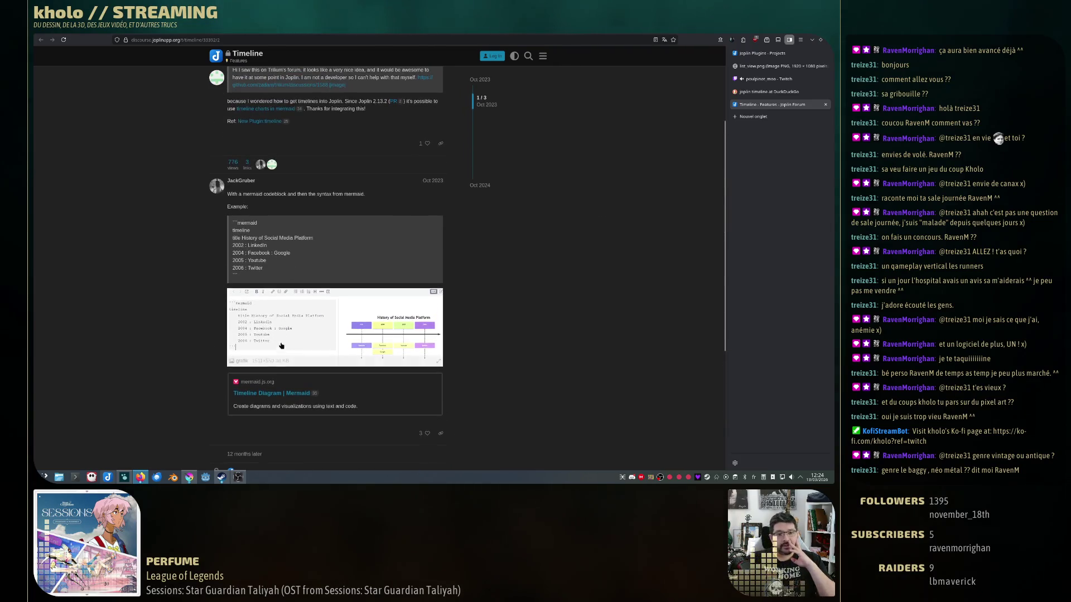
Read the Mermaid Timeline Diagram docs from the forum link, then return to the GDD note.
left_click(262, 361)
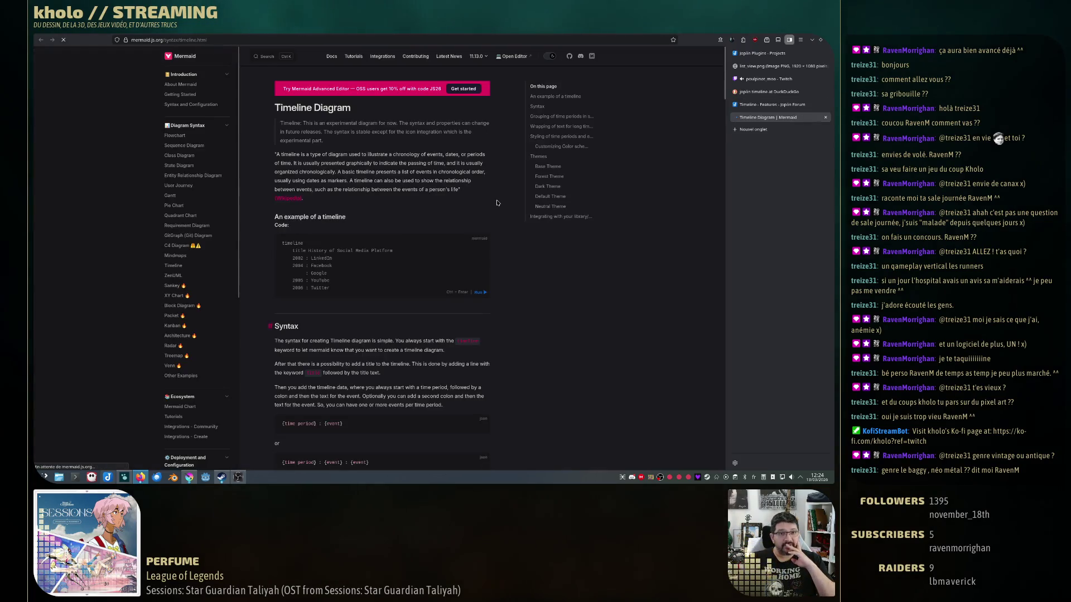
scroll(470, 253, "down", 3)
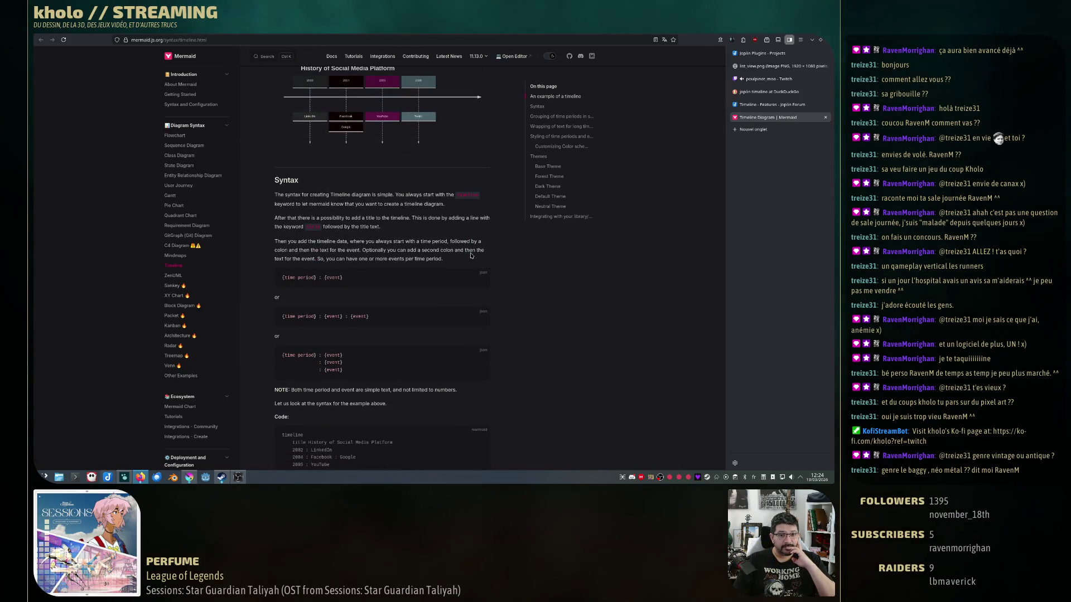
scroll(471, 255, "down", 2)
scroll(471, 255, "down", 3)
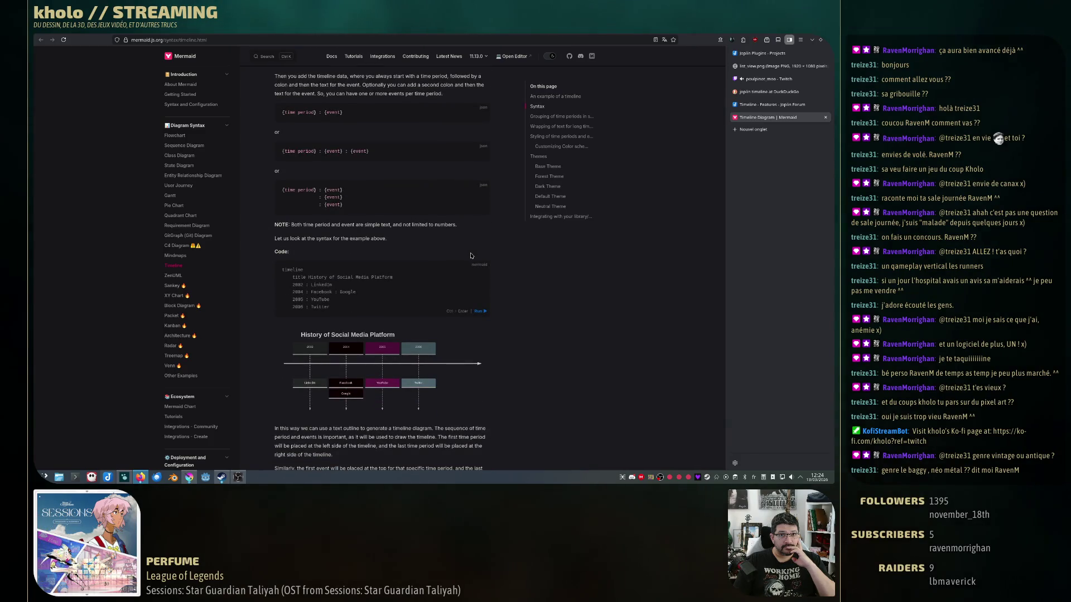
scroll(471, 255, "down", 3)
scroll(470, 255, "down", 2)
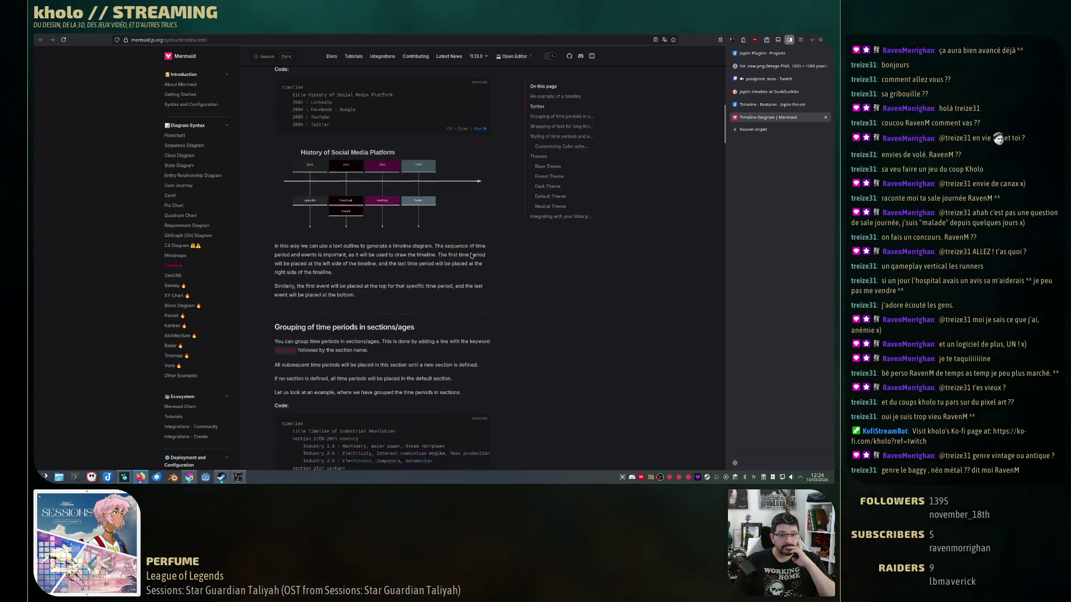
scroll(470, 254, "down", 3)
scroll(470, 254, "down", 2)
scroll(470, 254, "down", 1)
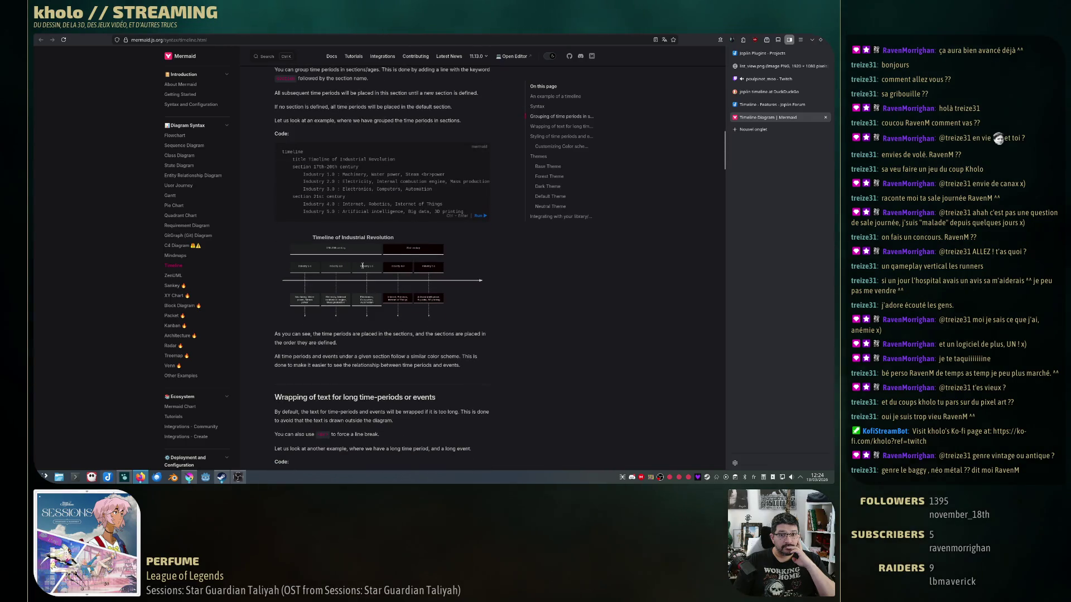
scroll(470, 255, "up", 2)
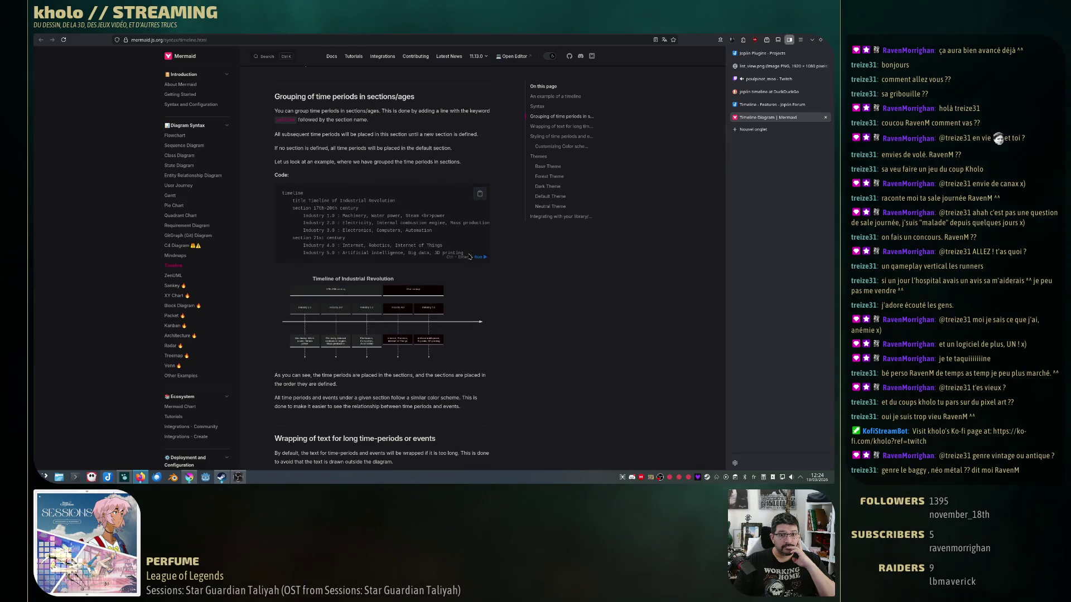
scroll(471, 254, "down", 4)
scroll(470, 255, "down", 3)
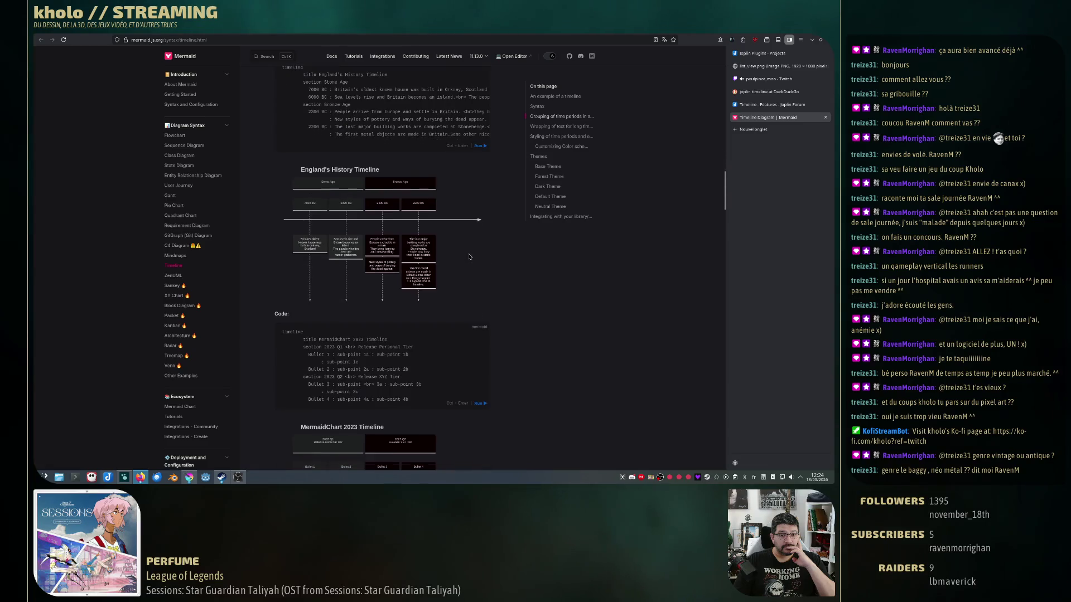
scroll(470, 254, "down", 4)
scroll(470, 255, "down", 2)
scroll(470, 254, "down", 3)
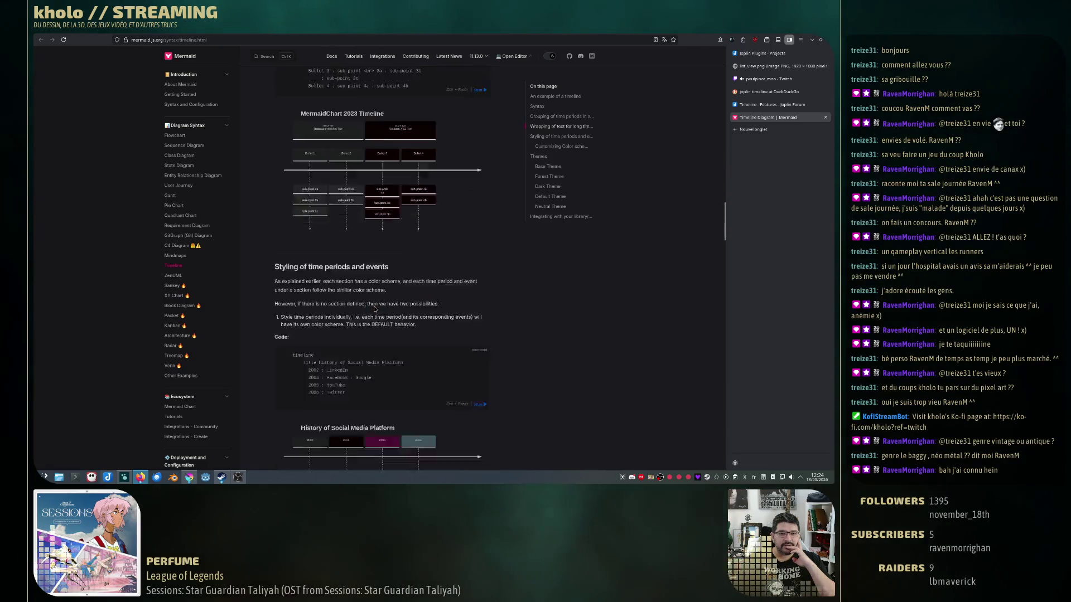
scroll(470, 255, "down", 3)
scroll(371, 320, "down", 3)
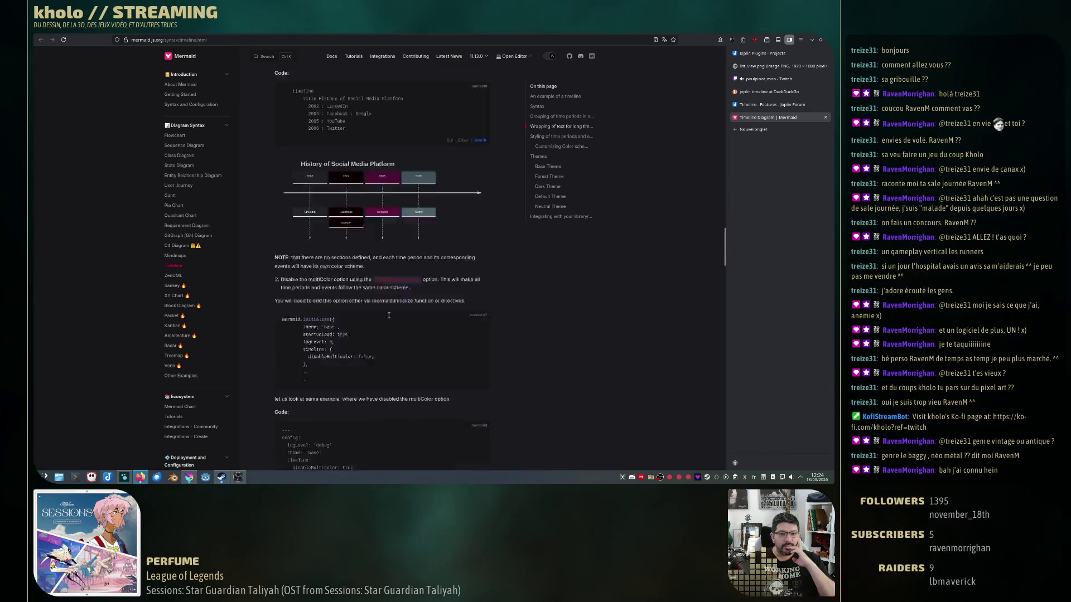
scroll(370, 321, "down", 3)
scroll(377, 379, "down", 1)
scroll(377, 379, "down", 4)
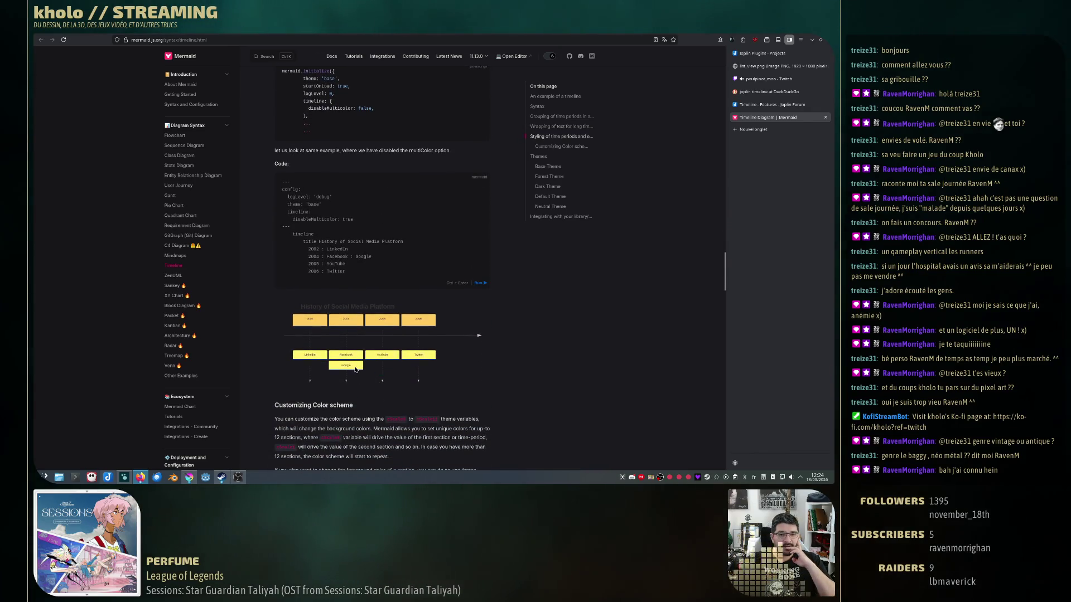
scroll(364, 370, "down", 5)
scroll(364, 370, "down", 5)
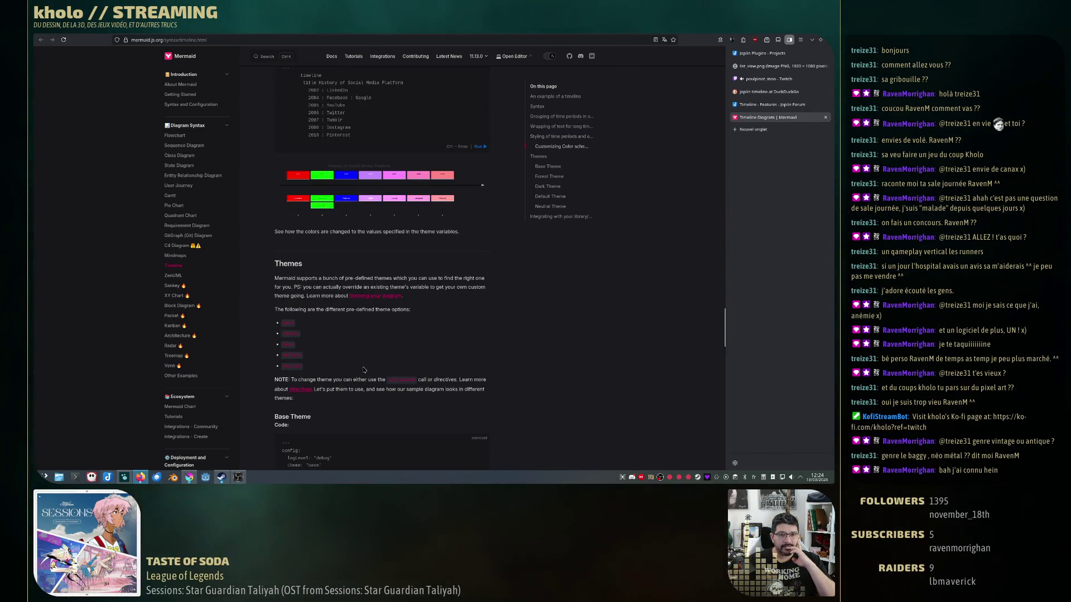
scroll(364, 369, "down", 4)
scroll(364, 369, "down", 4)
scroll(363, 370, "down", 4)
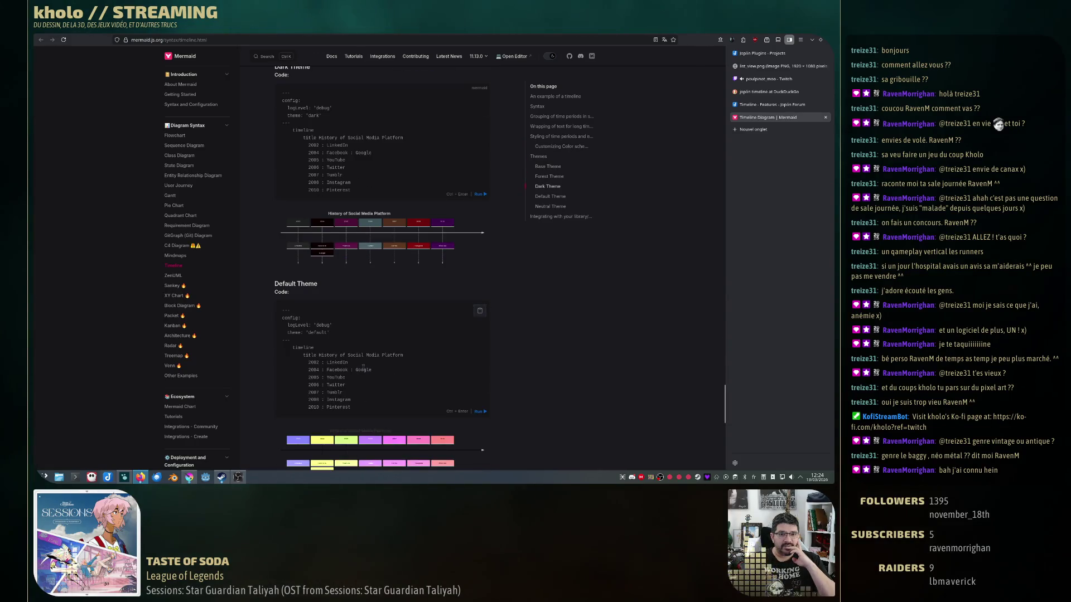
scroll(364, 370, "down", 4)
scroll(364, 369, "down", 5)
scroll(364, 370, "down", 2)
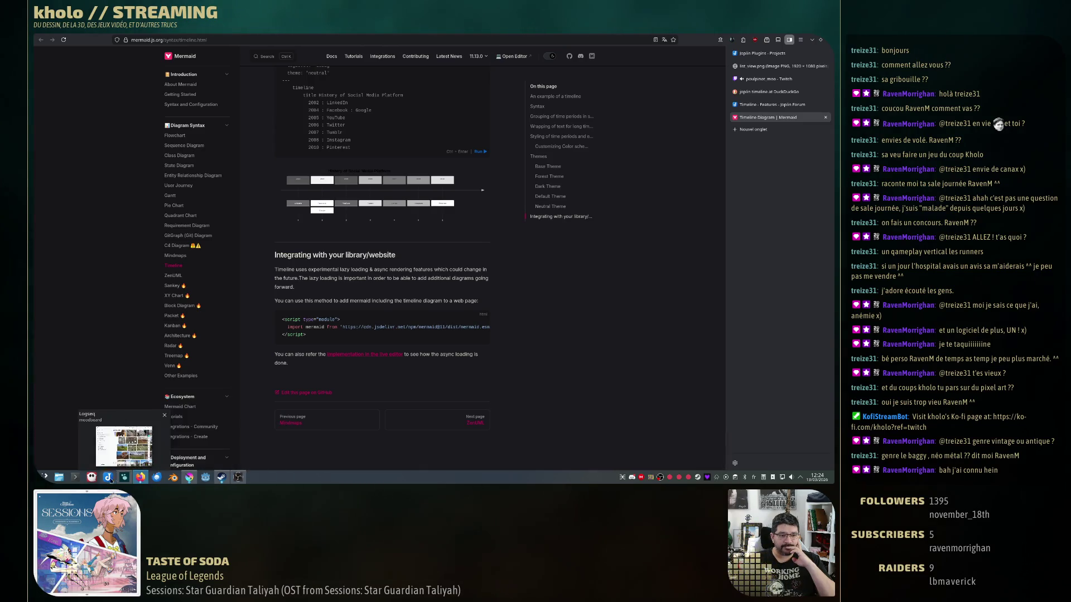
left_click(107, 476)
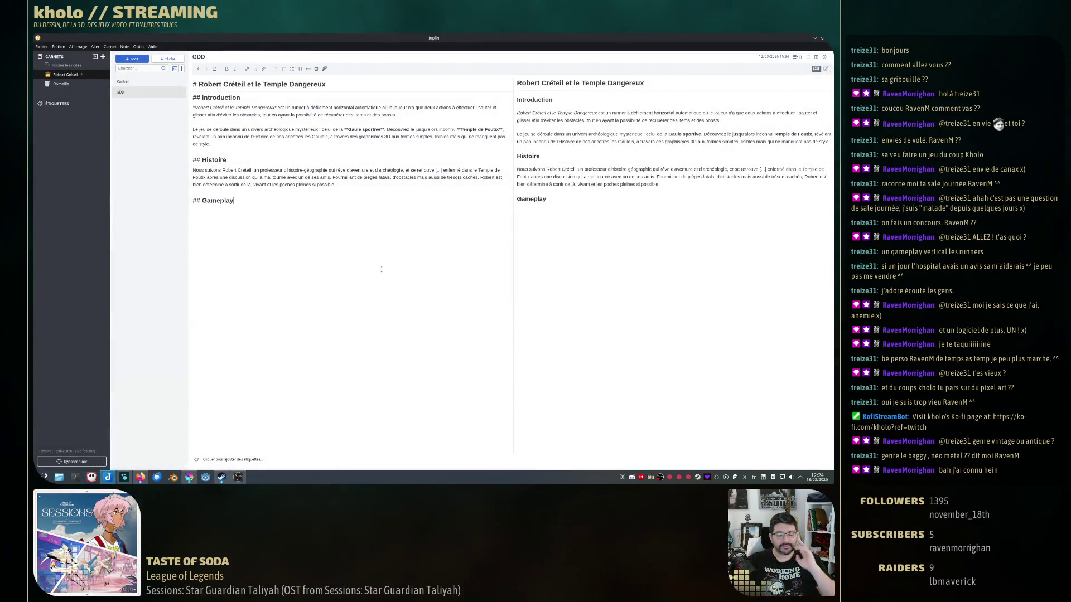
Paste a Mermaid timeline under Gameplay with brainstorm, documentation, croquis and rédaction du GDD entries.
key("Return")
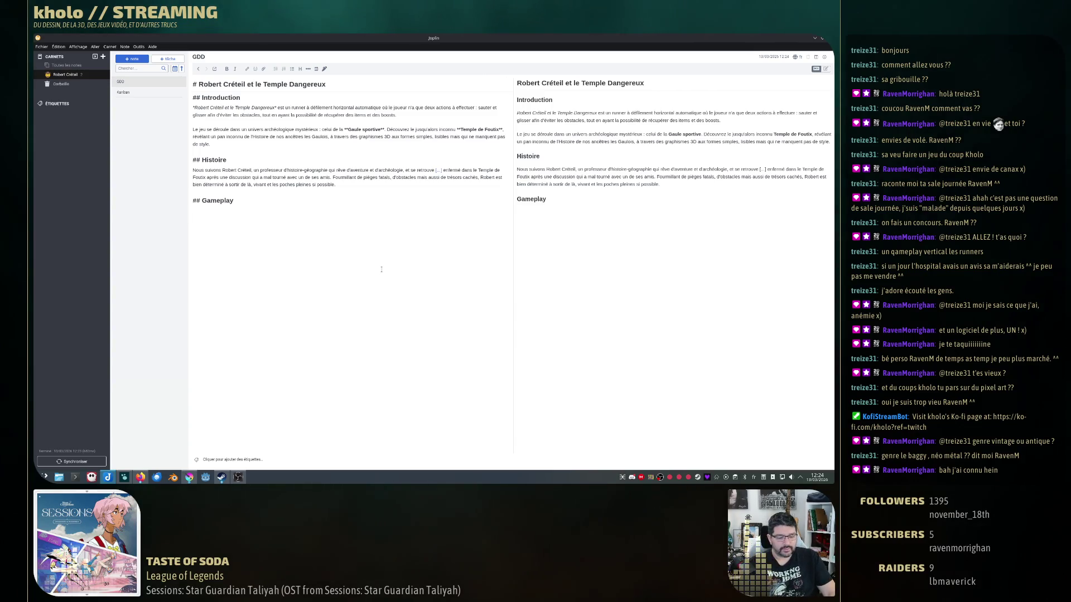
key("Tab")
key("ctrl+v")
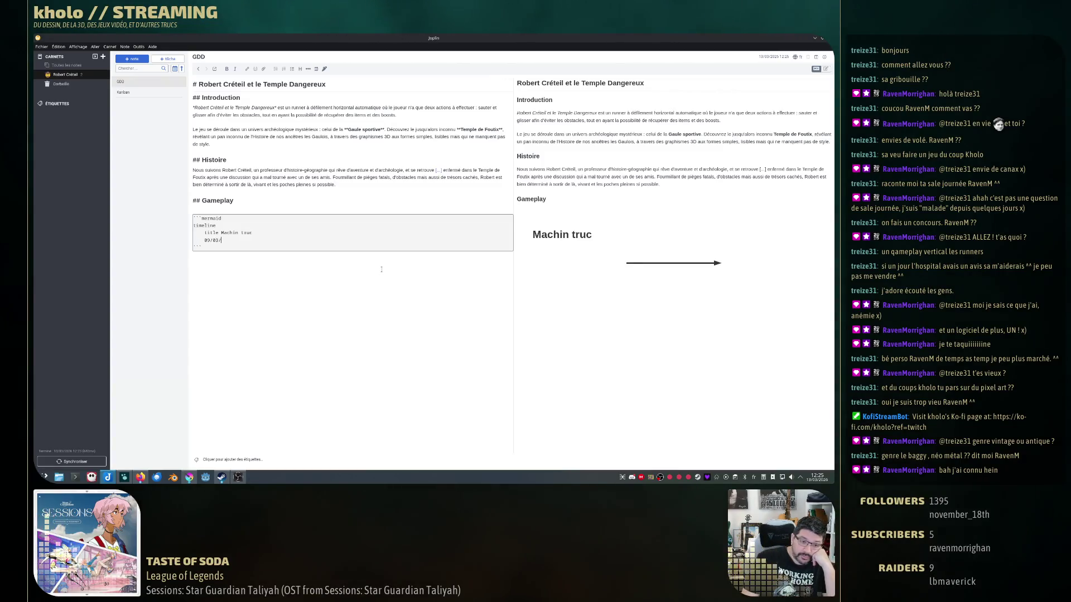
type("3/200")
type("6")
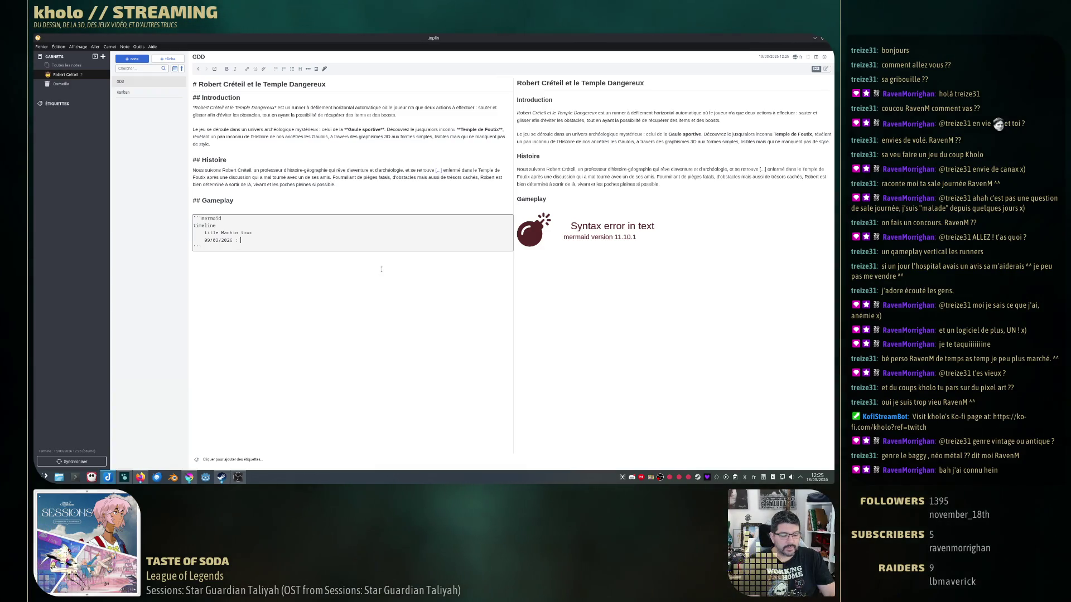
type(": brainstorm")
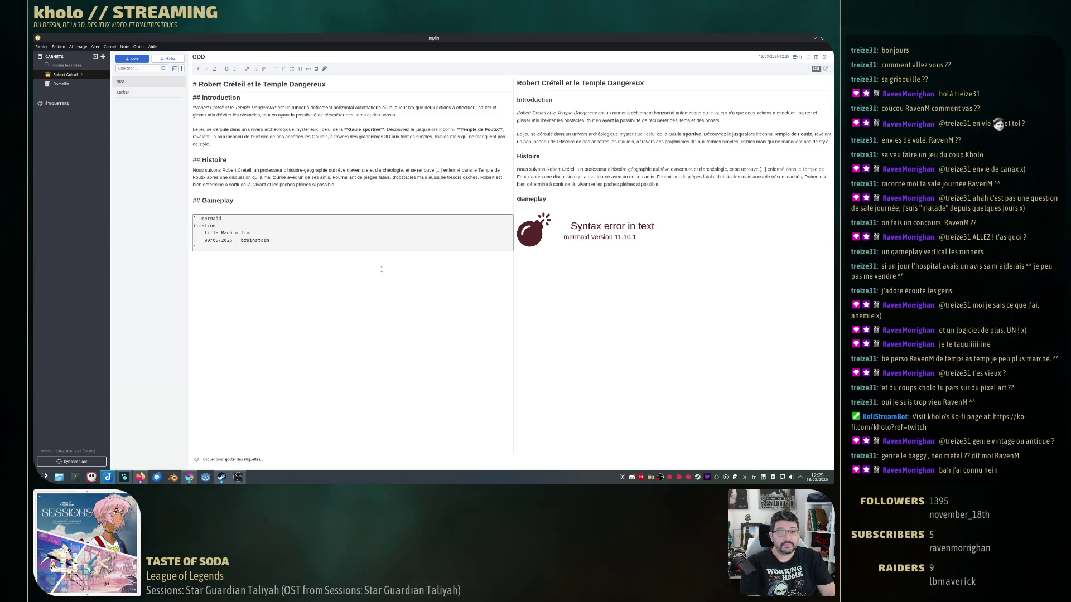
key("Return")
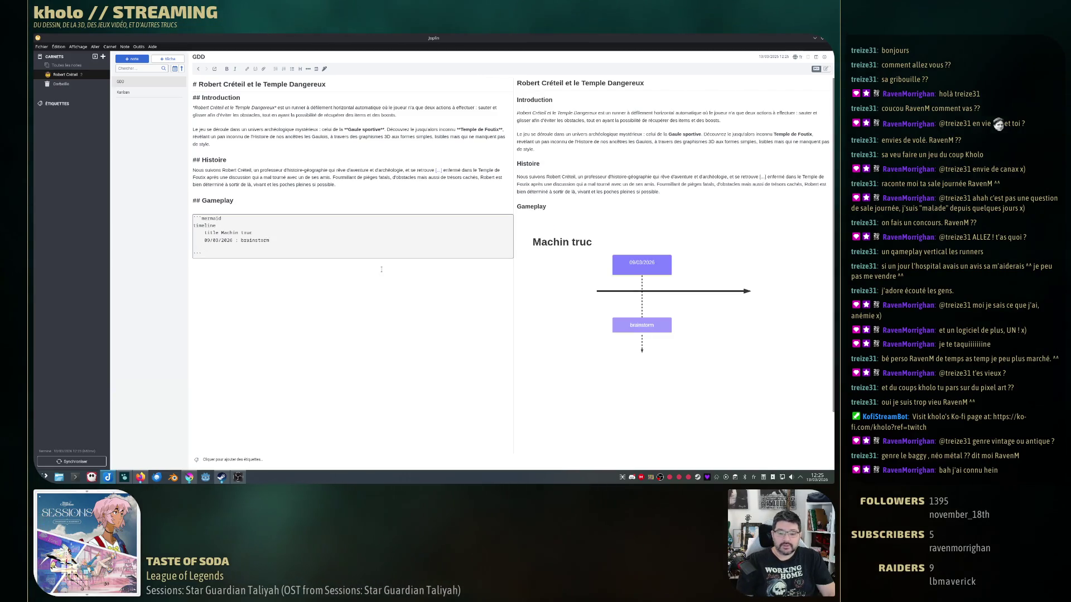
type("09/")
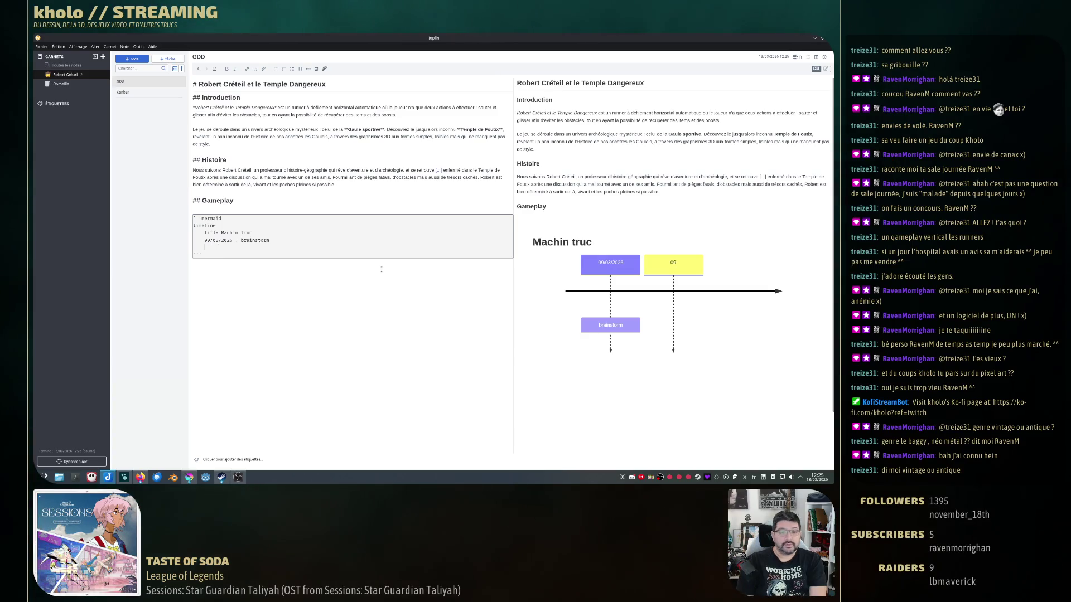
type("03/2026")
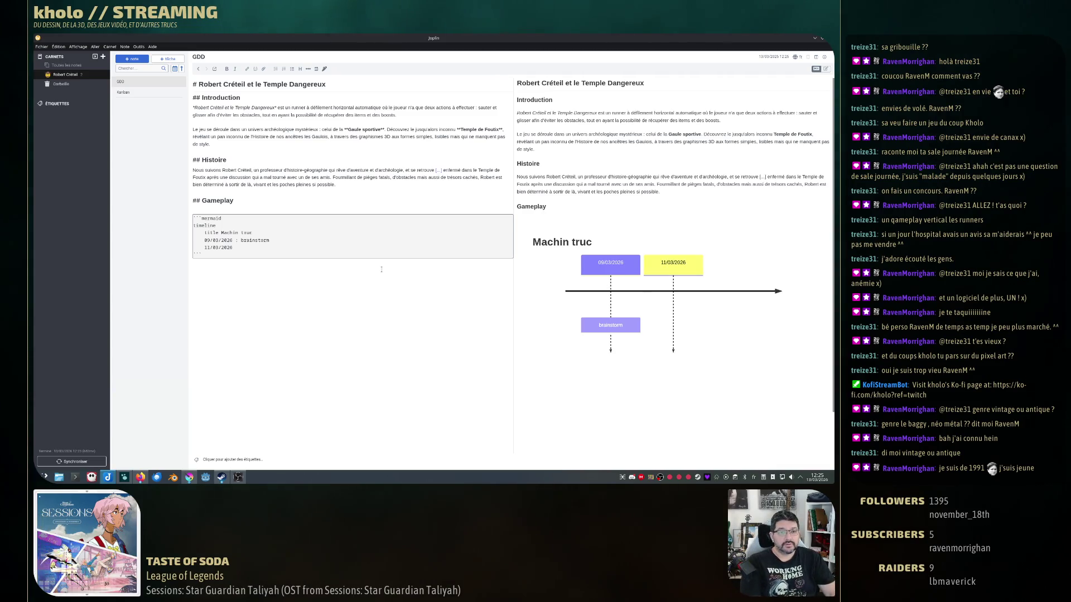
type(" :")
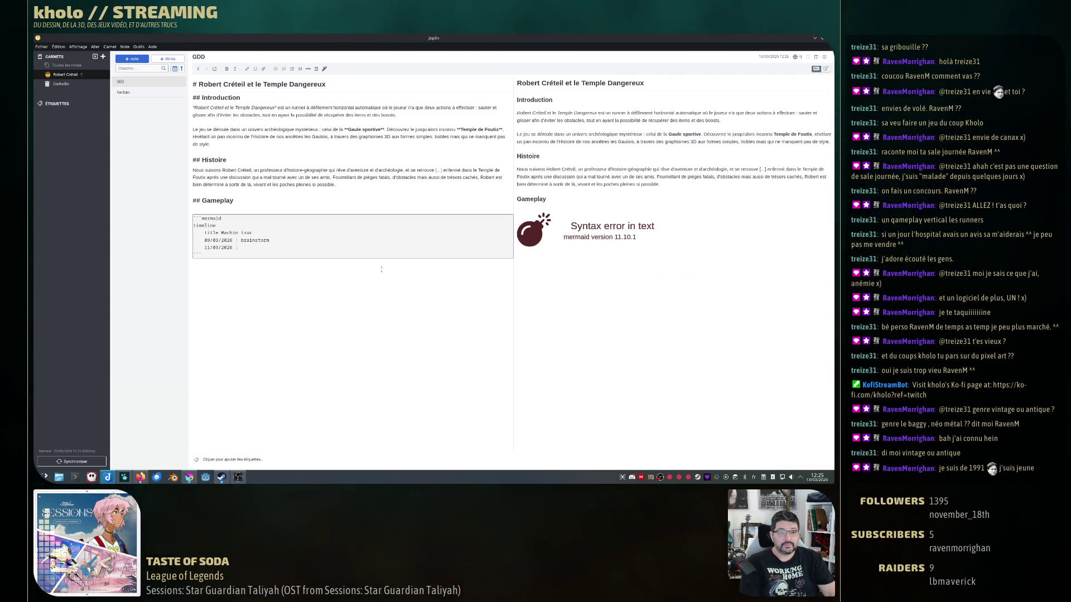
type("mentation")
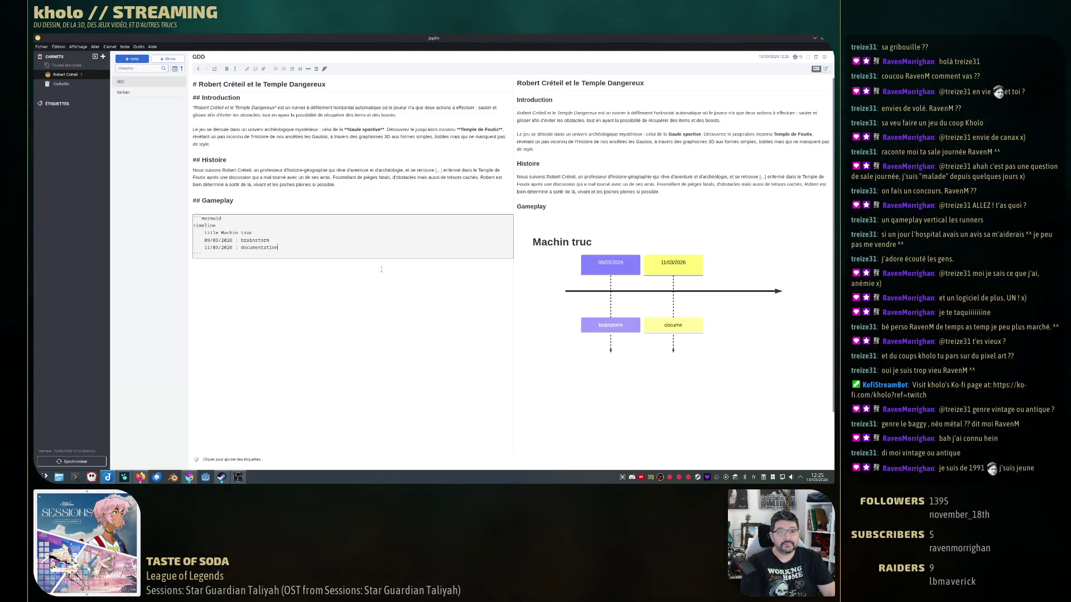
key("Return")
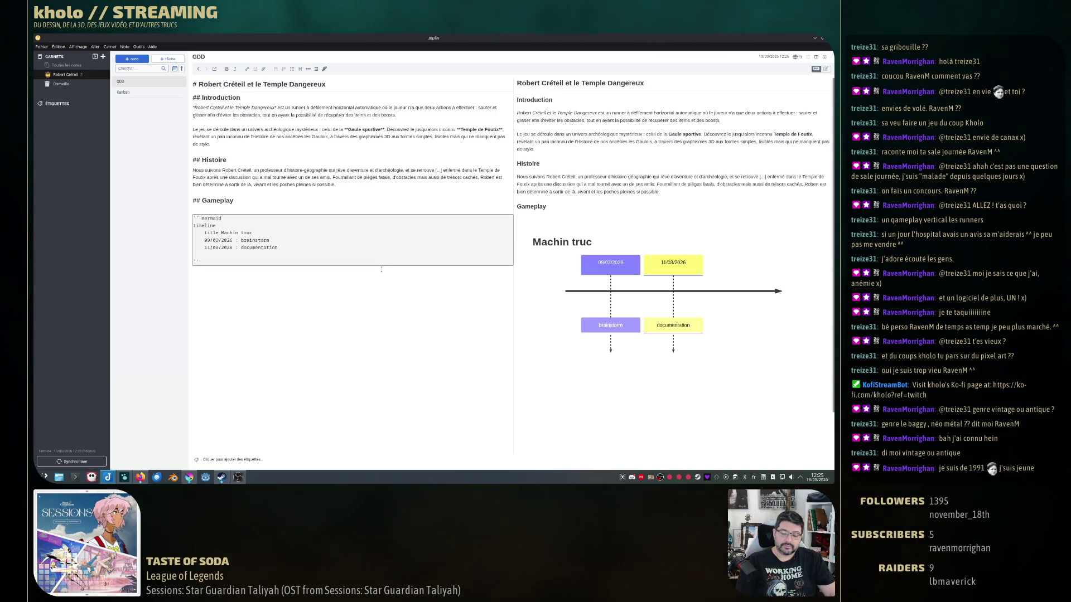
type("/202")
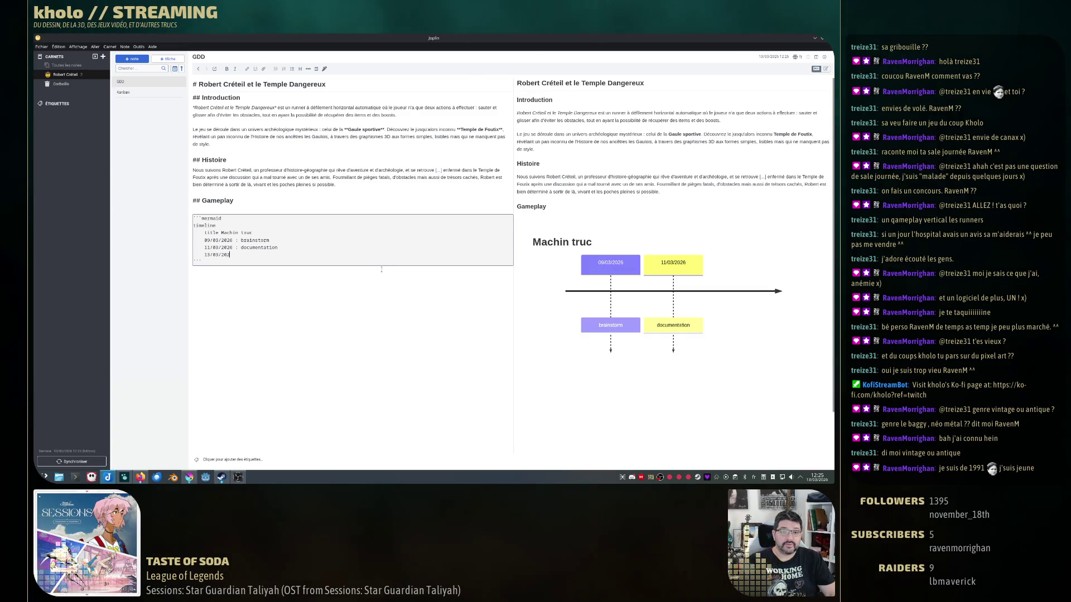
type("6 : croqui")
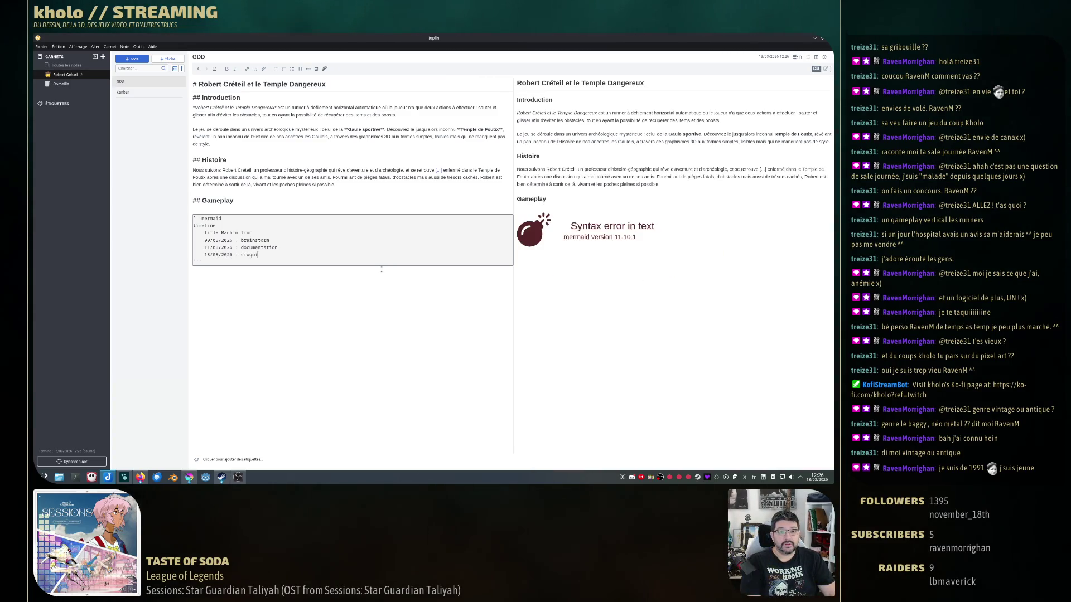
key("Return")
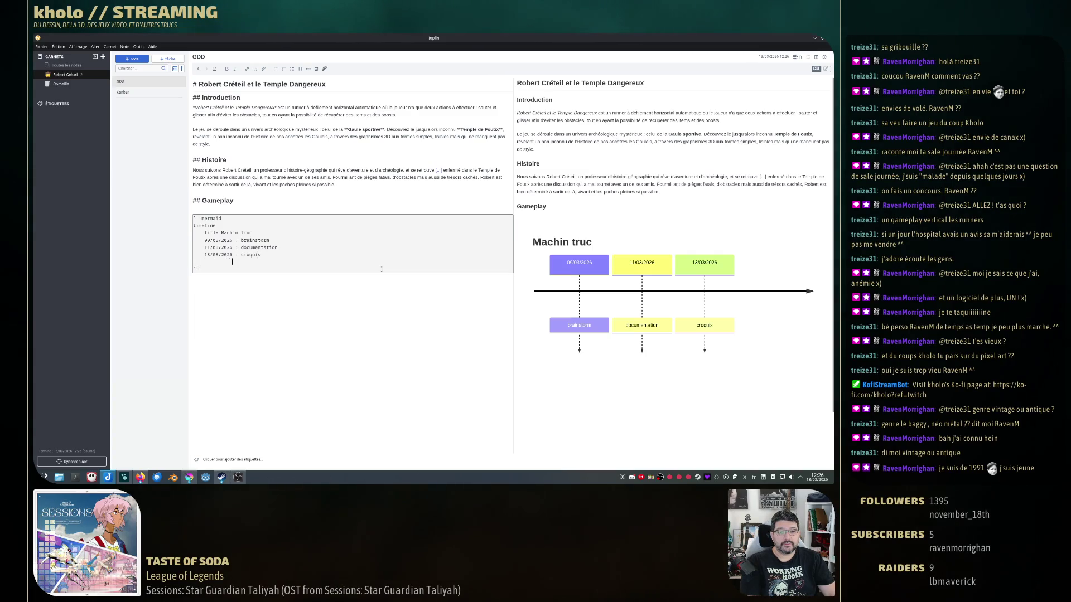
type(": c")
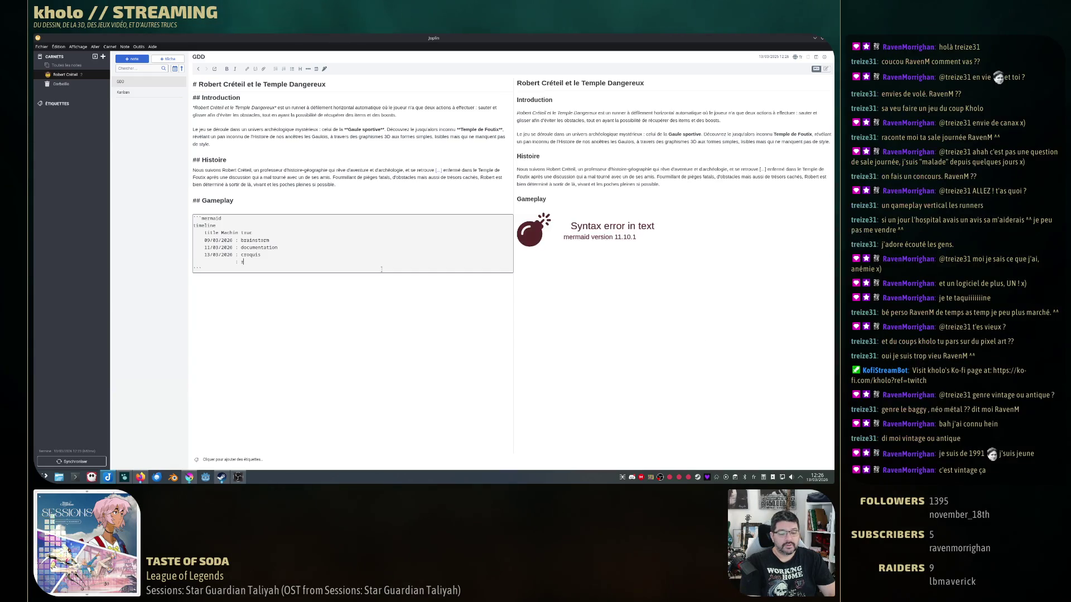
type("tion du GDD")
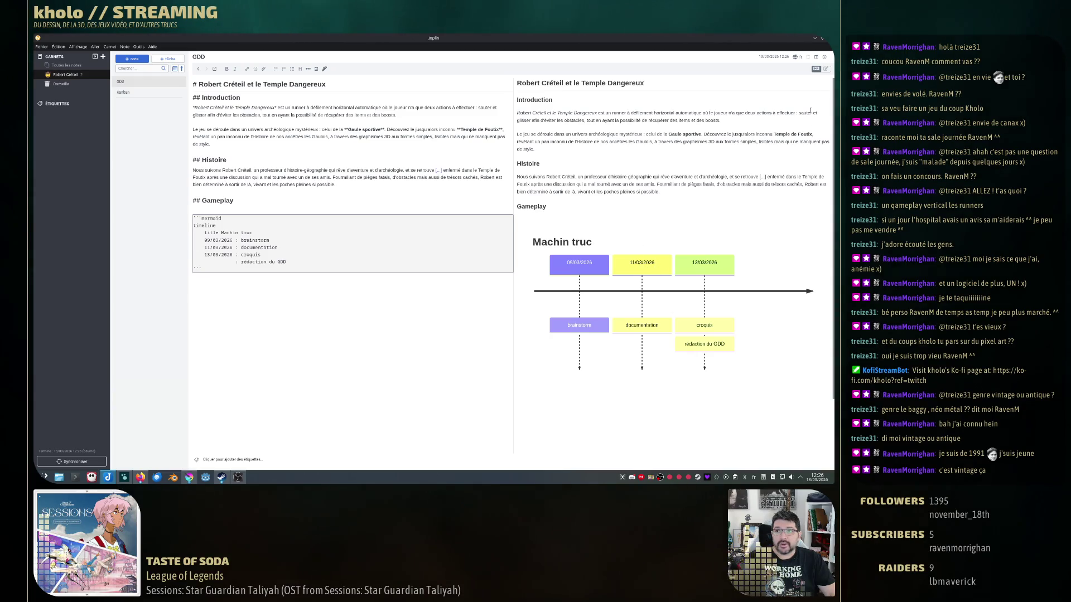
Switch the note to rich-text view and select the rendered timeline diagram.
key("ctrl+l")
left_click(292, 251)
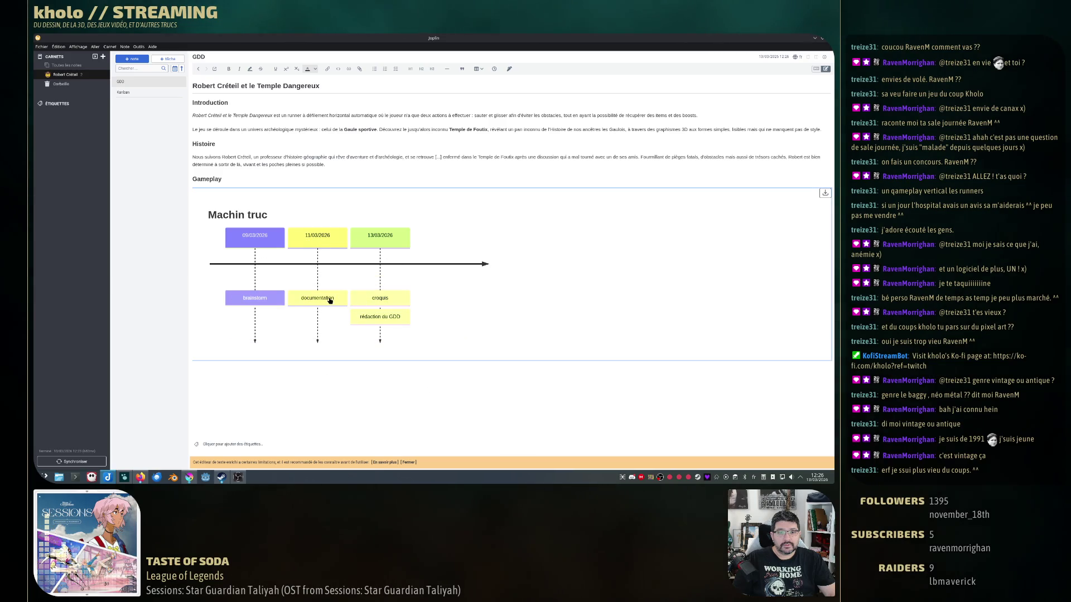
Peek at the diagram's Mermaid source unchanged, then return to Markdown split view.
double_click(329, 299)
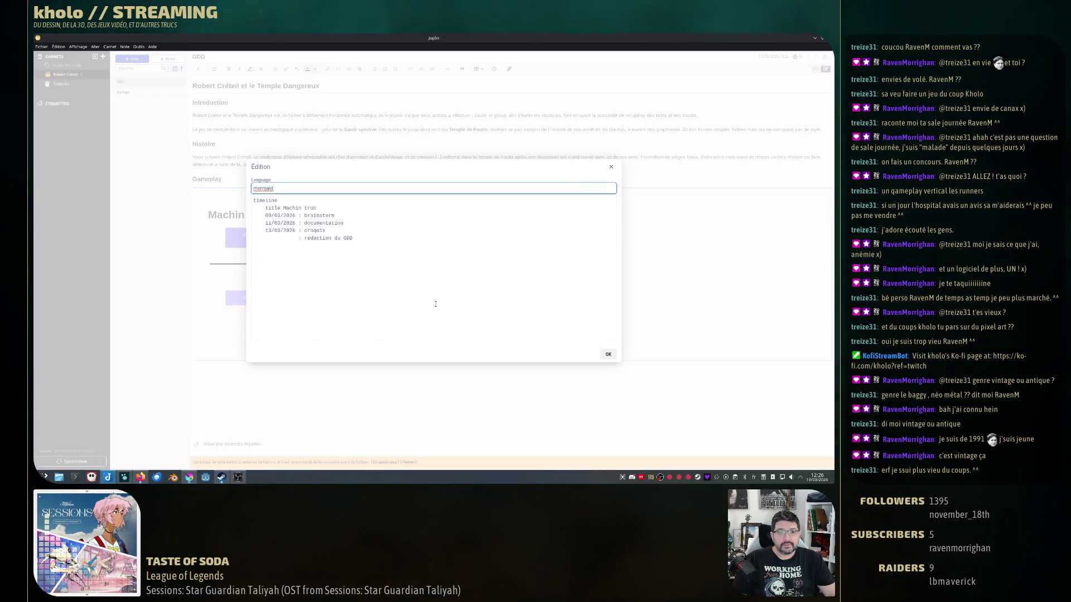
left_click(613, 169)
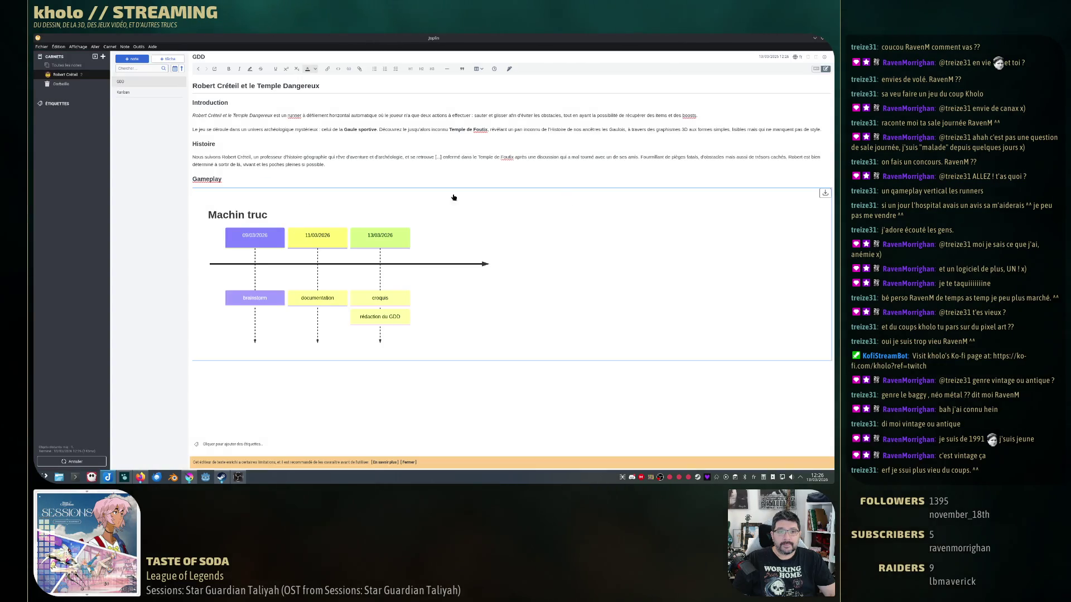
left_click(816, 70)
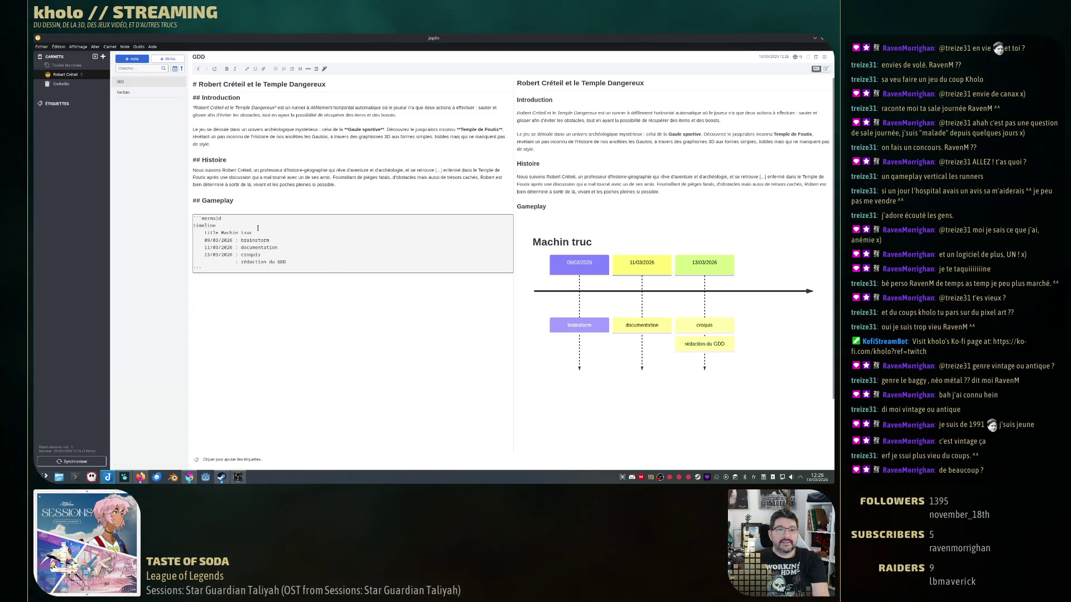
Delete the Mermaid timeline block from Gameplay and un-maximize the note window.
left_click_drag(288, 266, 194, 218)
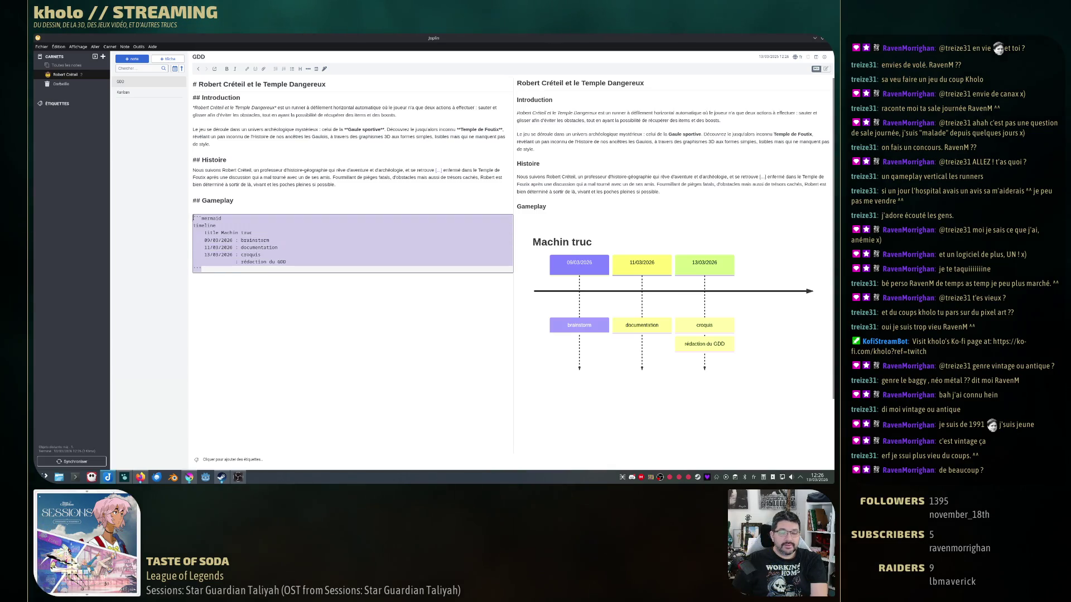
key("Delete")
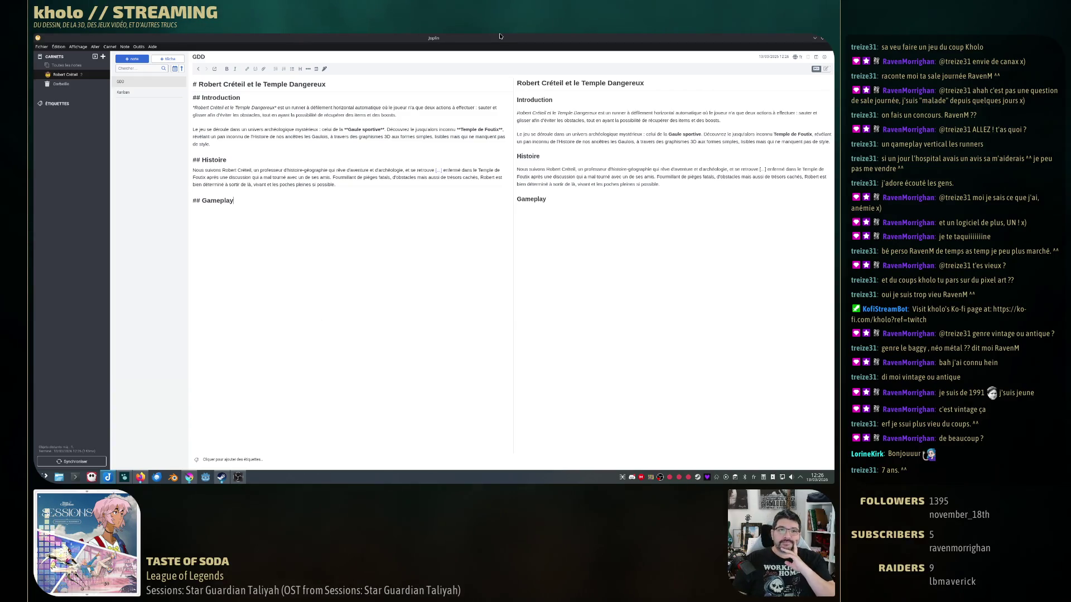
mouse_move(501, 36)
left_mouse_down()
mouse_move(494, 144)
mouse_move(343, 192)
left_mouse_up()
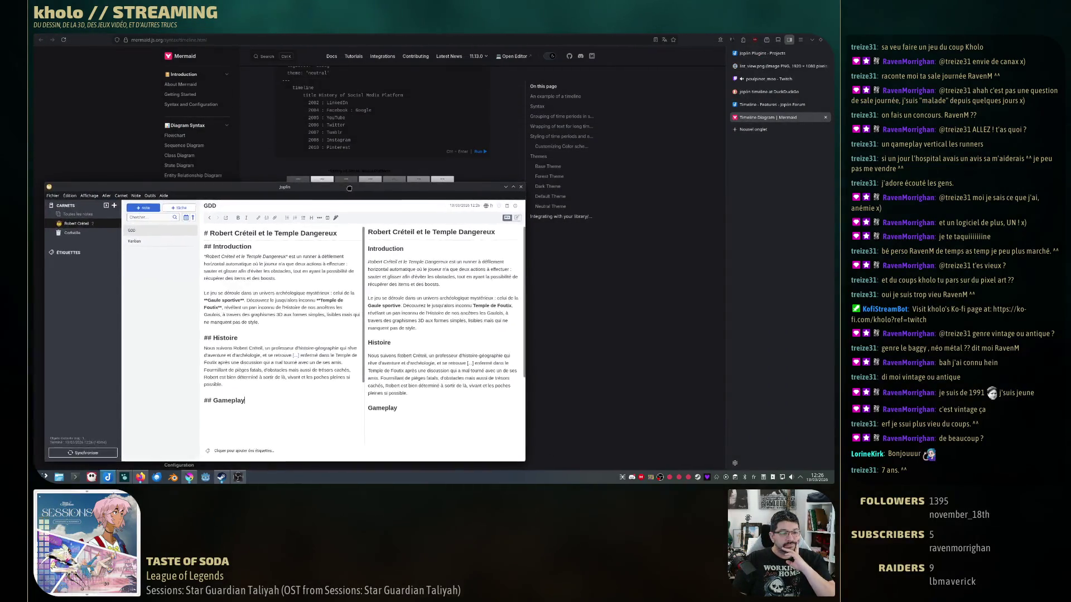
Hide Joplin and move the restored browser with the Mermaid docs to the top-left.
left_click(583, 35)
double_click(704, 42)
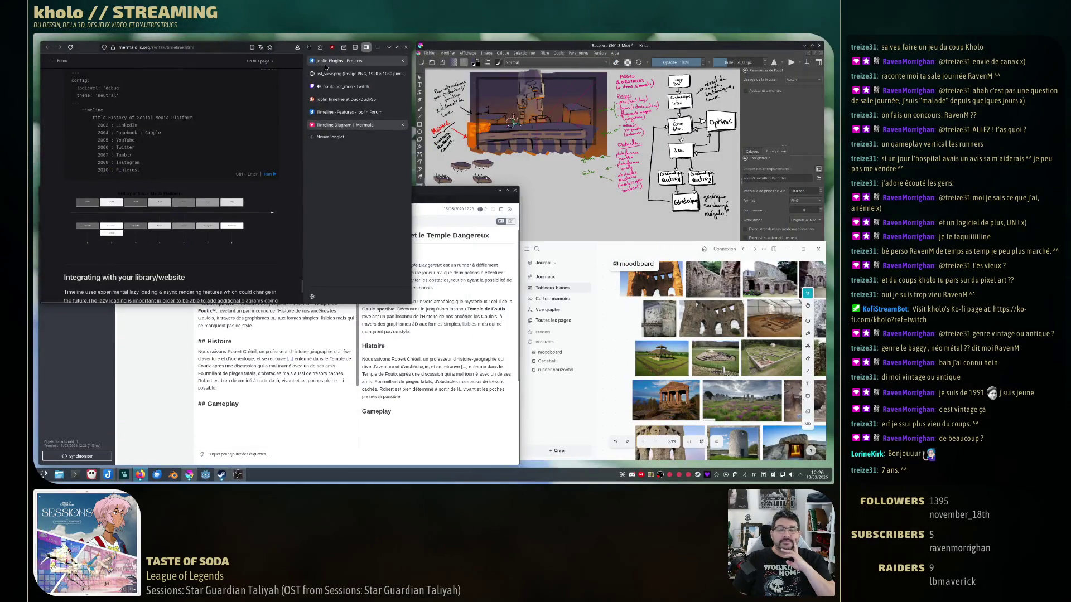
left_click_drag(287, 50, 279, 39)
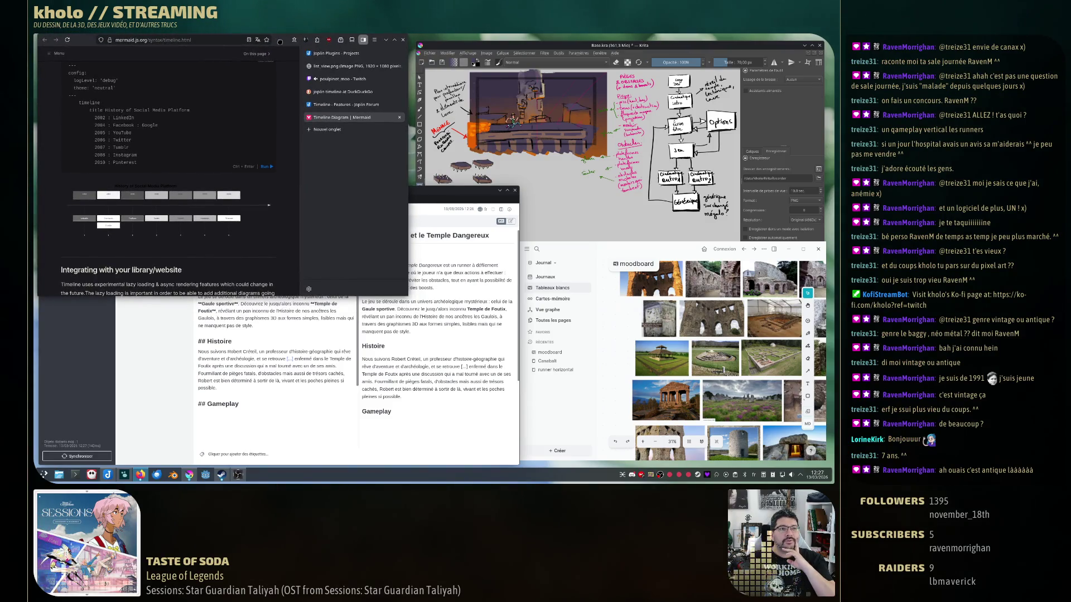
left_click_drag(279, 40, 279, 43)
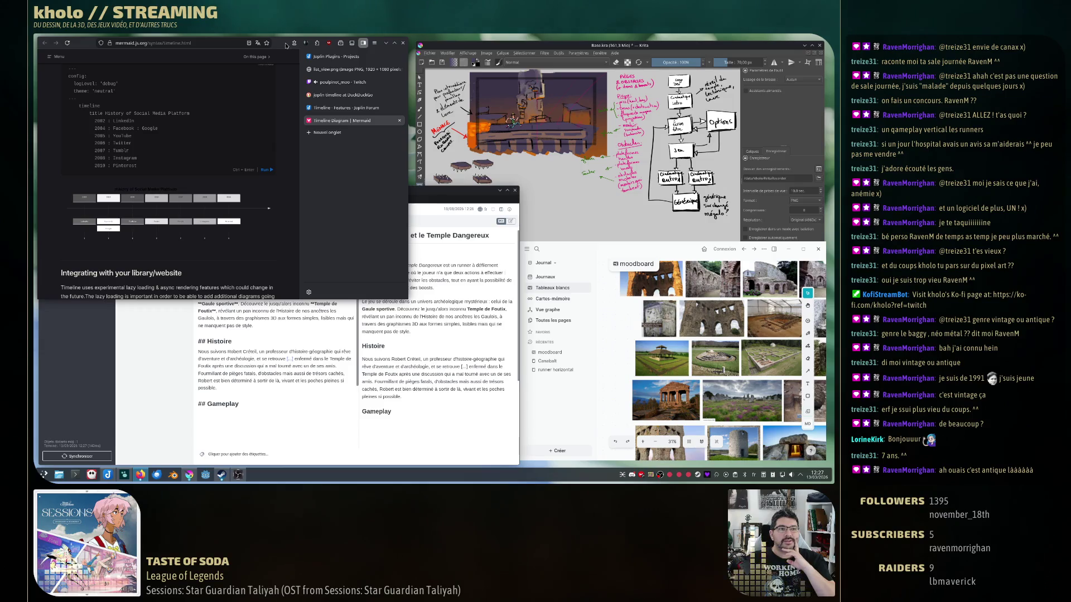
left_click_drag(285, 43, 284, 44)
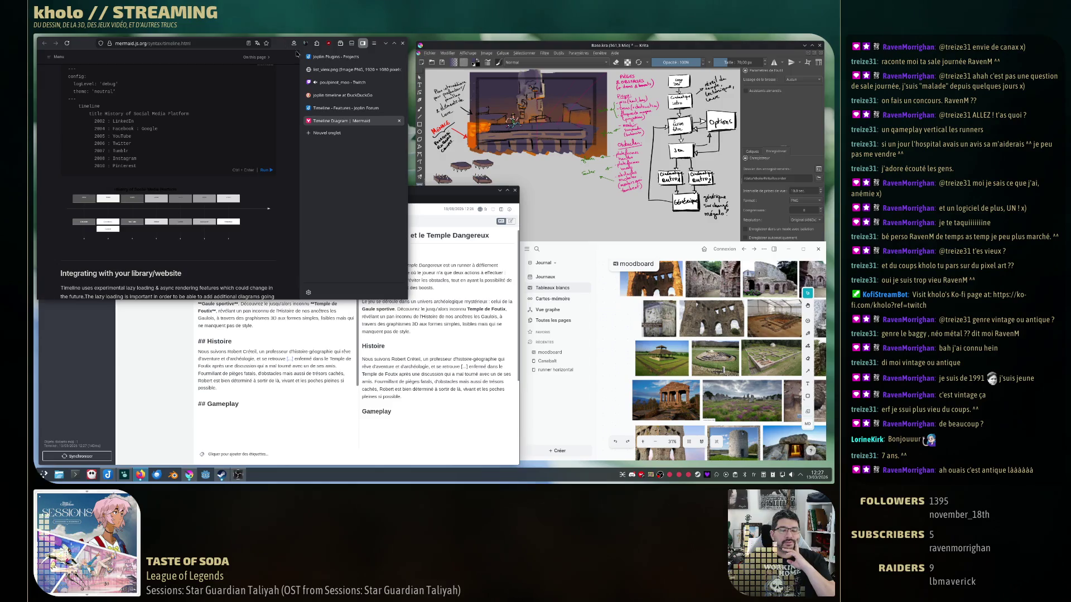
Place the GDD note bottom-left, adjust the moodboard window and raise the Krita sketch.
left_click(463, 208)
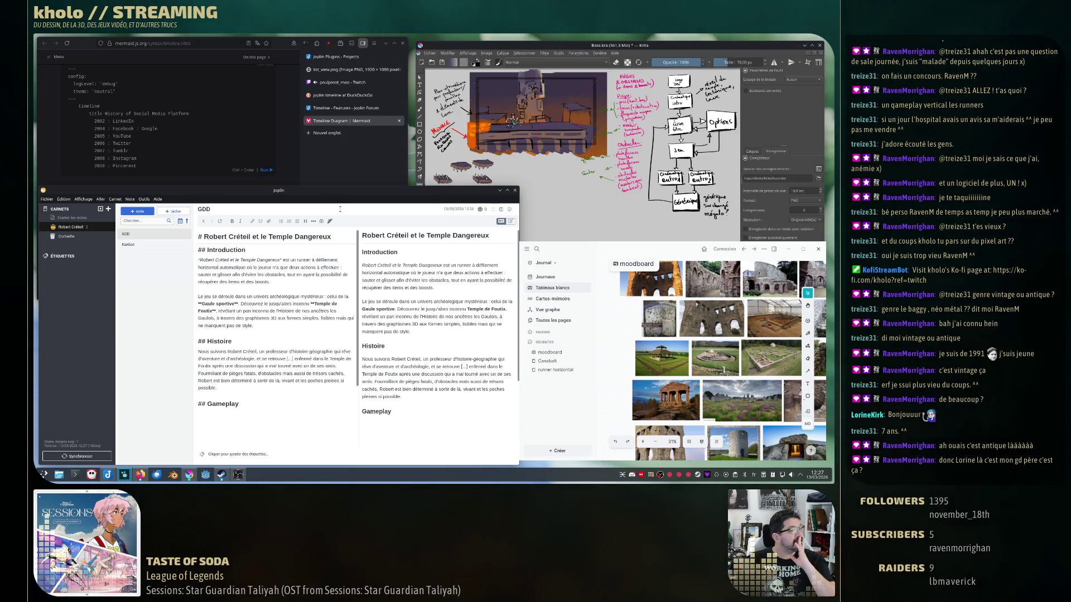
left_click_drag(366, 199, 349, 195)
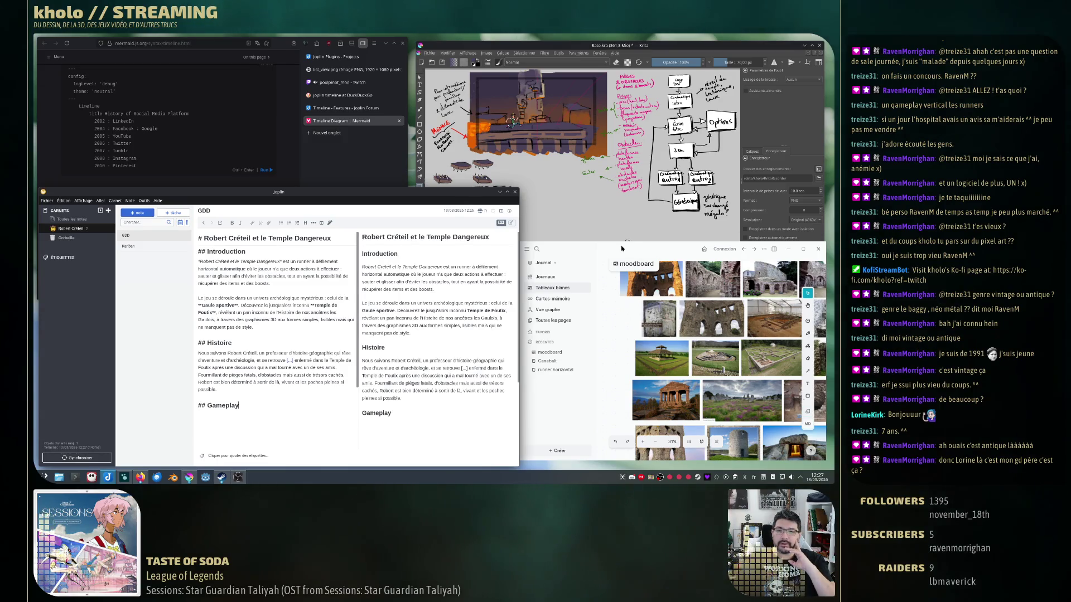
left_click_drag(641, 250, 644, 254)
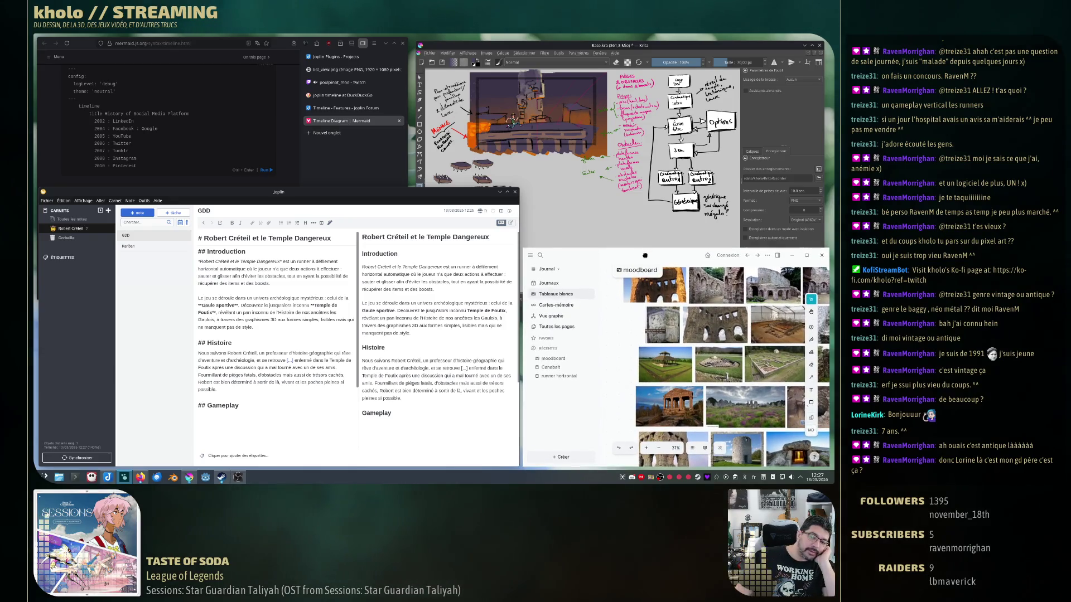
left_click(571, 48)
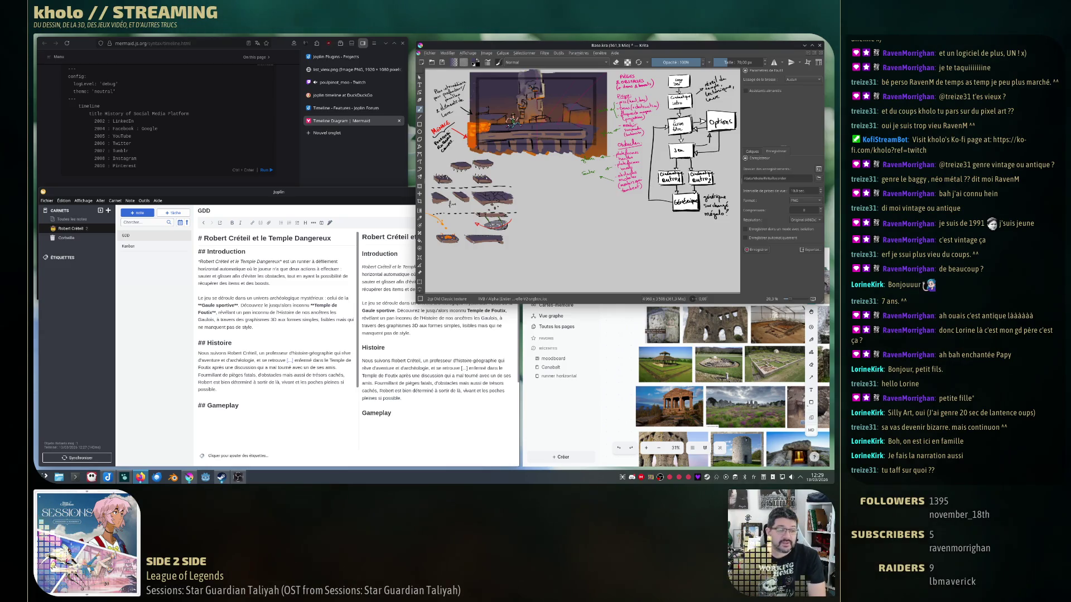
Launch the Dolphin file manager from the taskbar.
left_click(59, 477)
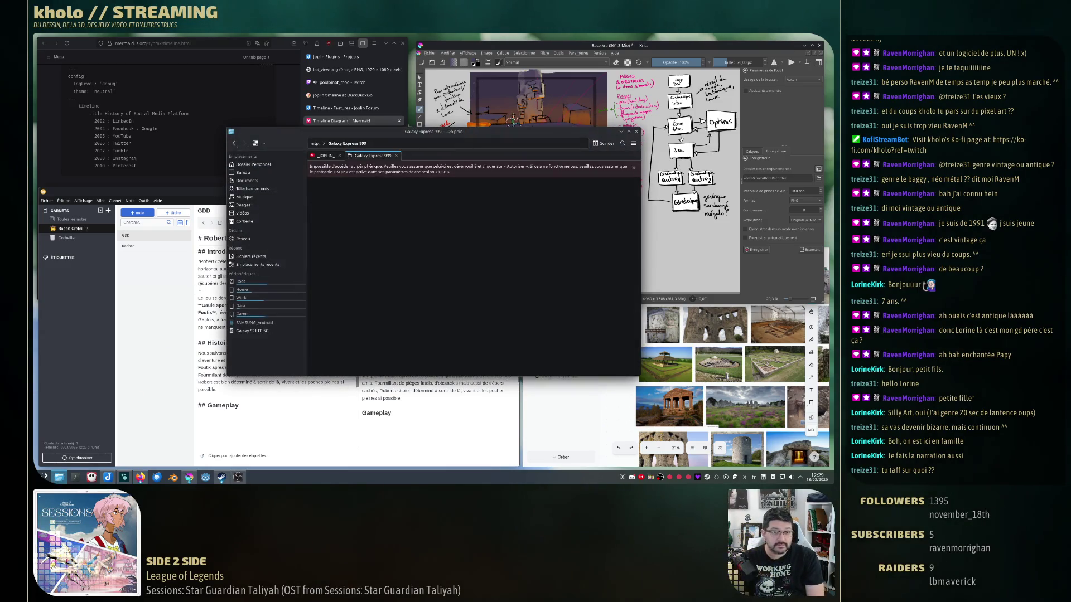
Navigate kholo › Cours › GDQuest-First3DGame › my-first-3d-game › export and run batkillingspree.x86_64.
left_click(395, 156)
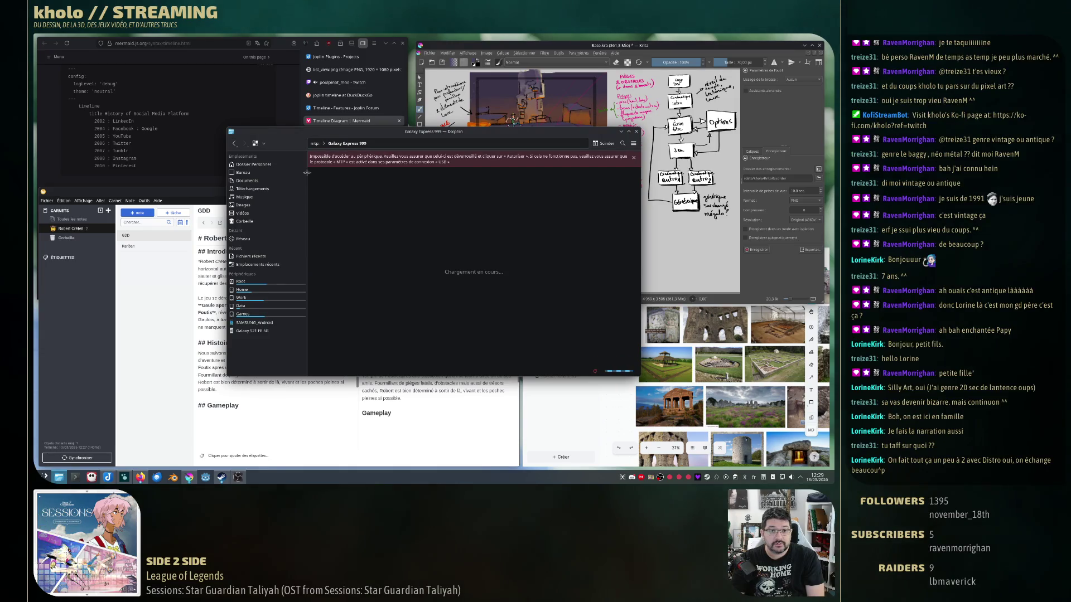
left_click(243, 299)
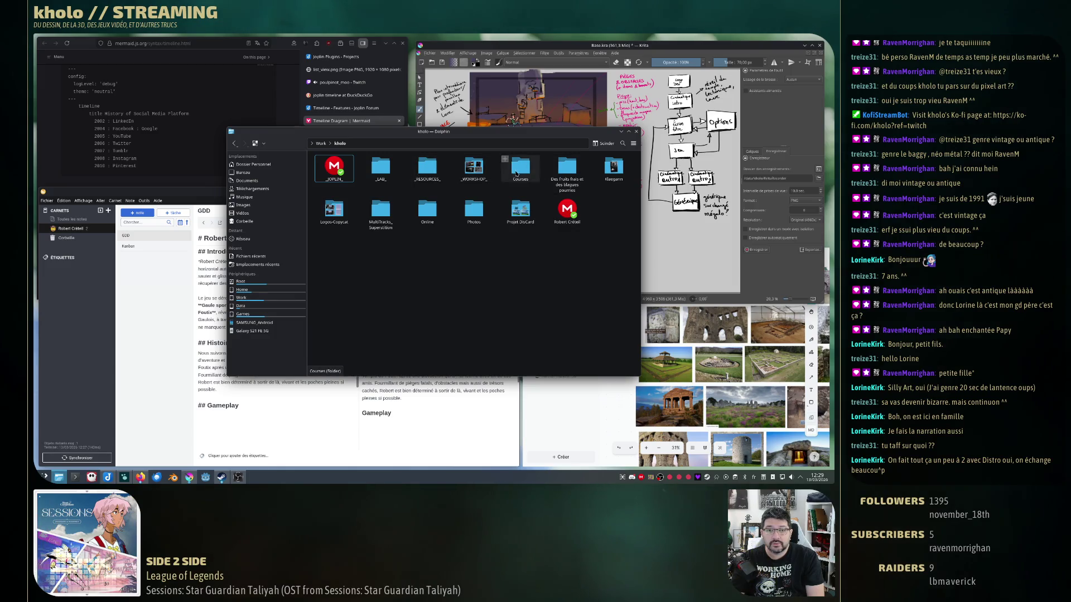
double_click(520, 169)
double_click(332, 169)
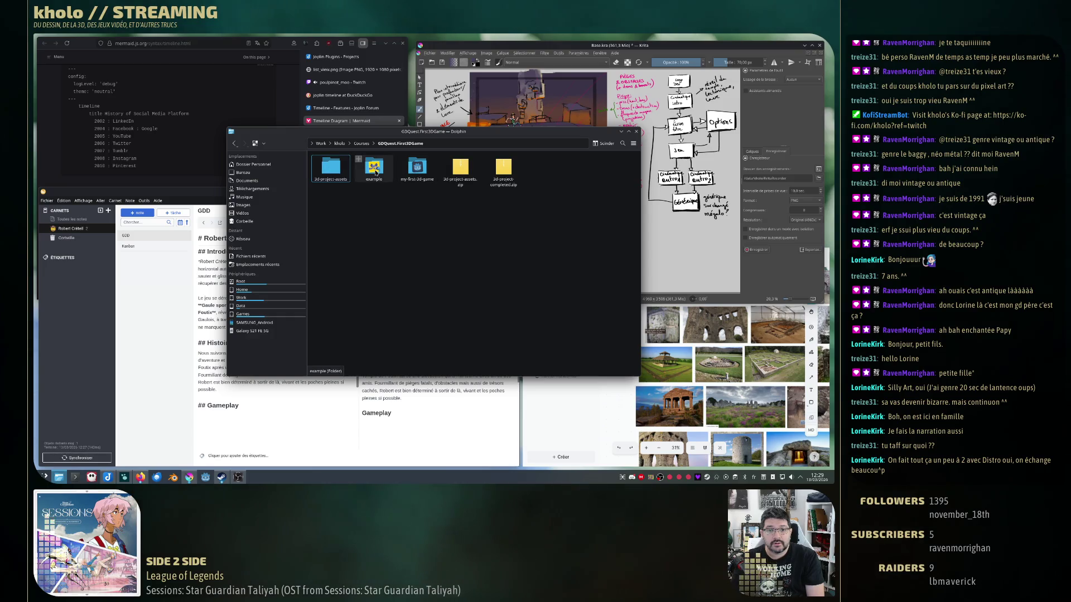
double_click(416, 169)
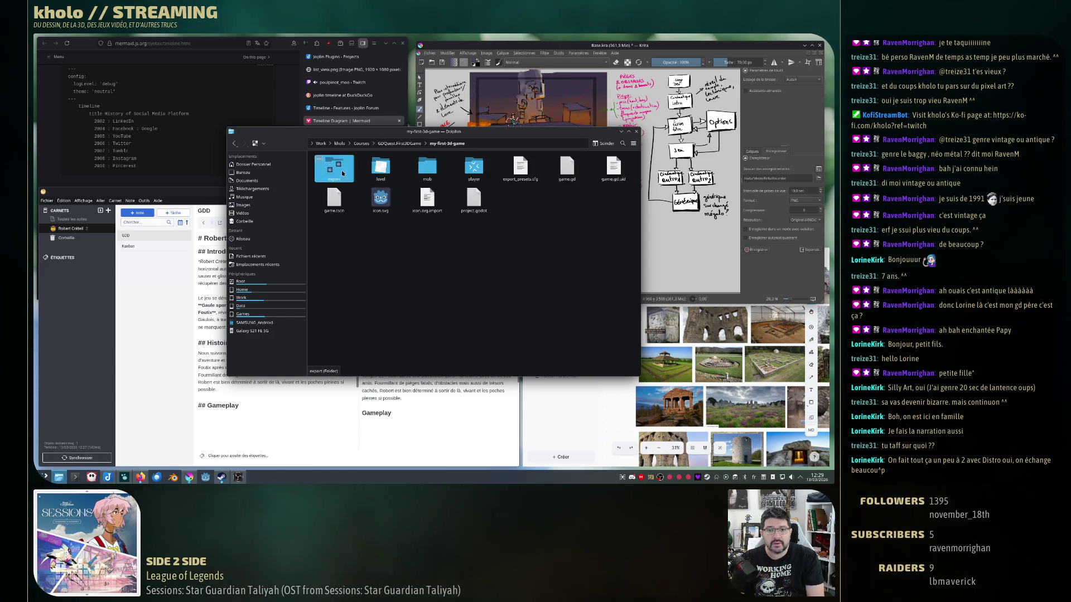
double_click(333, 169)
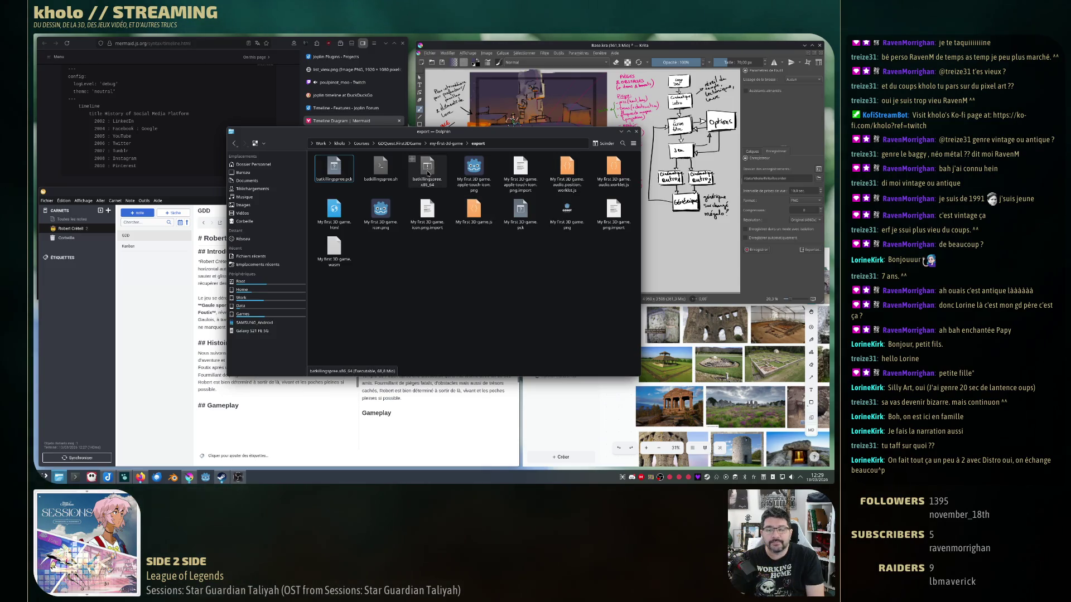
double_click(428, 172)
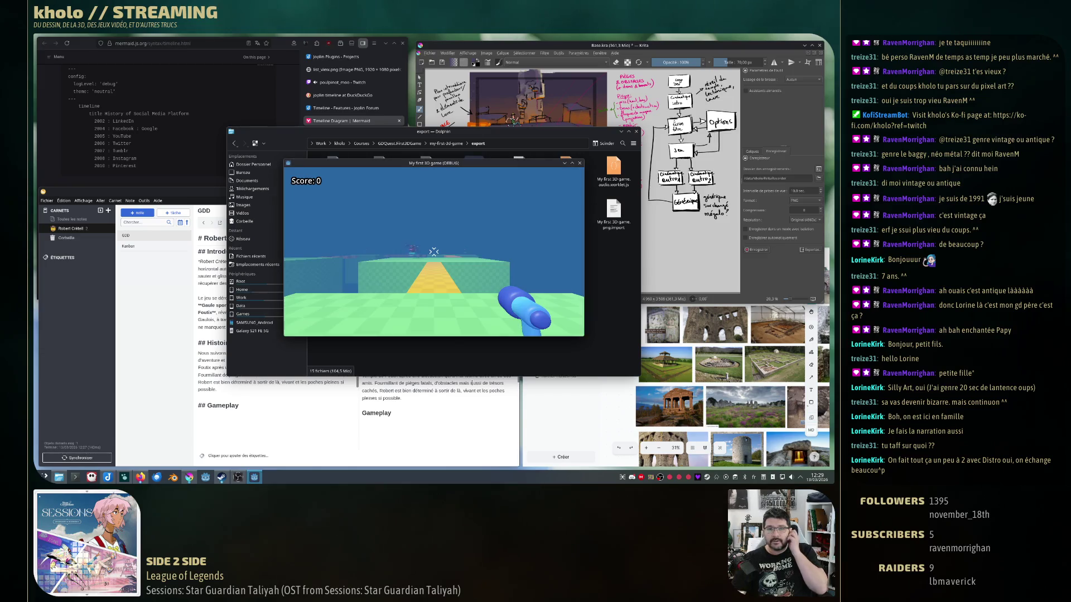
Shoot the bats up to a score of 8, reset the round, then quit the game.
left_click_drag(433, 252, 434, 252)
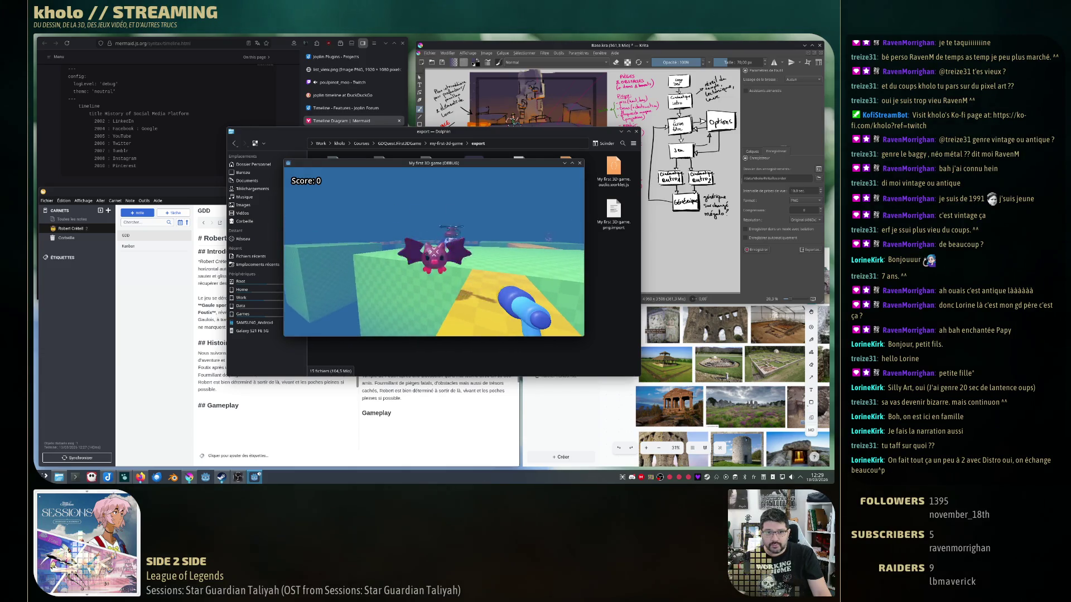
left_click(434, 251)
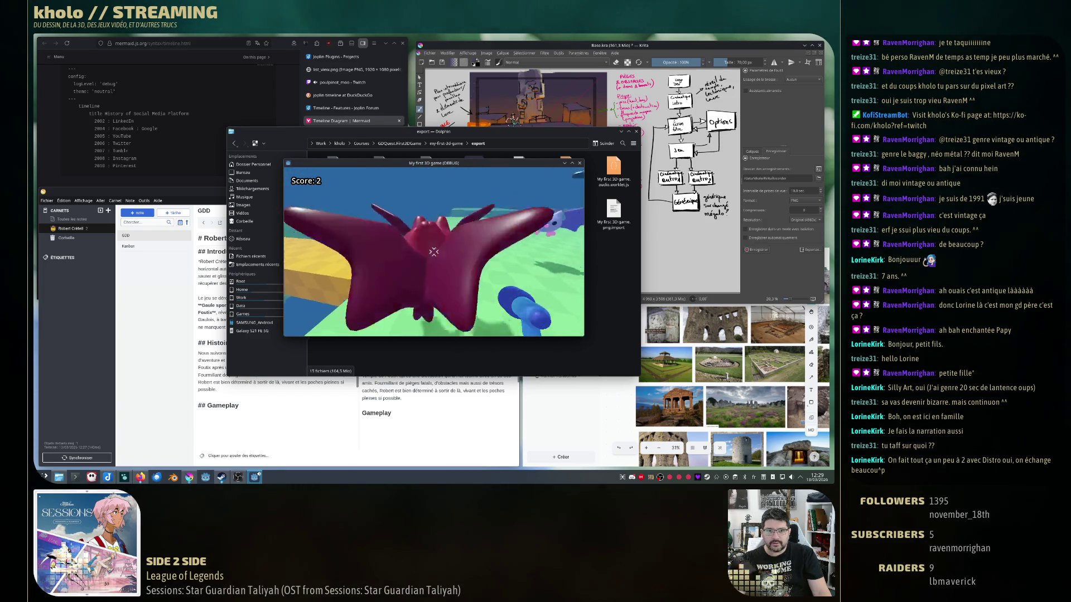
left_click(433, 251)
left_click(433, 251)
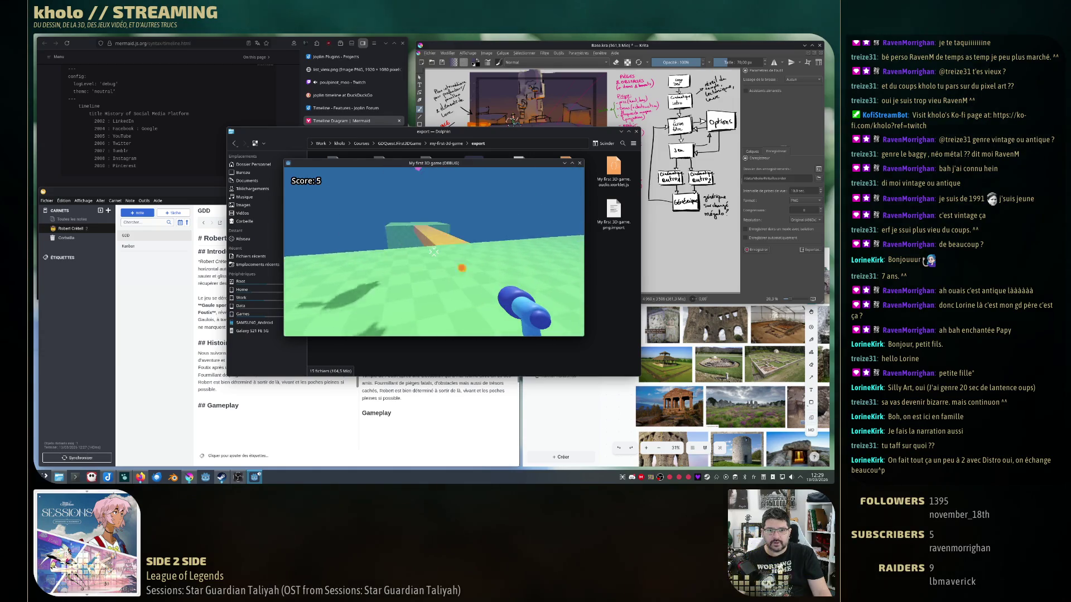
left_click(434, 252)
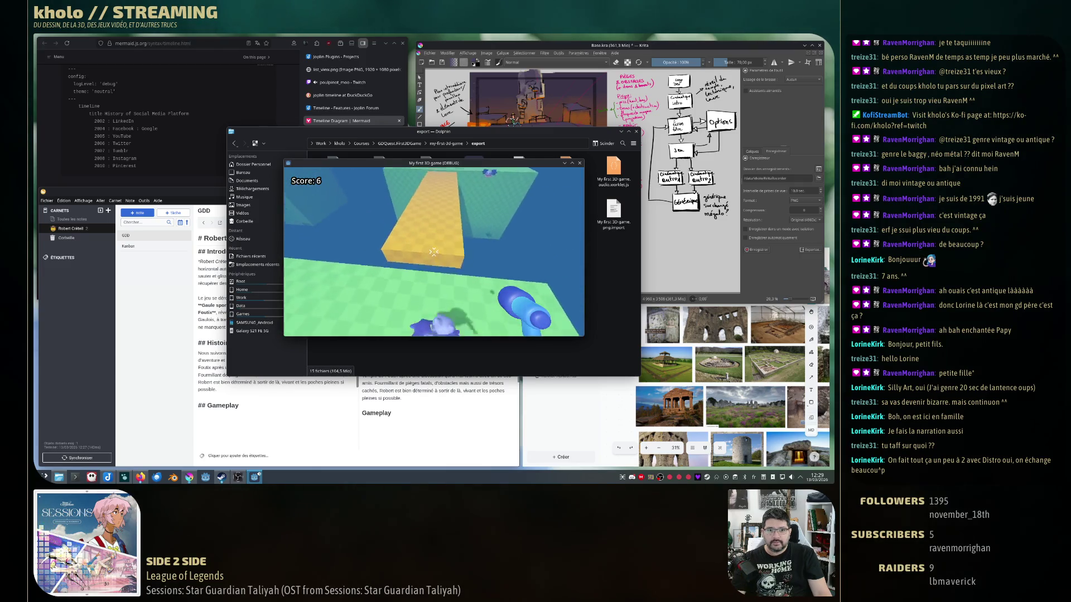
key("w")
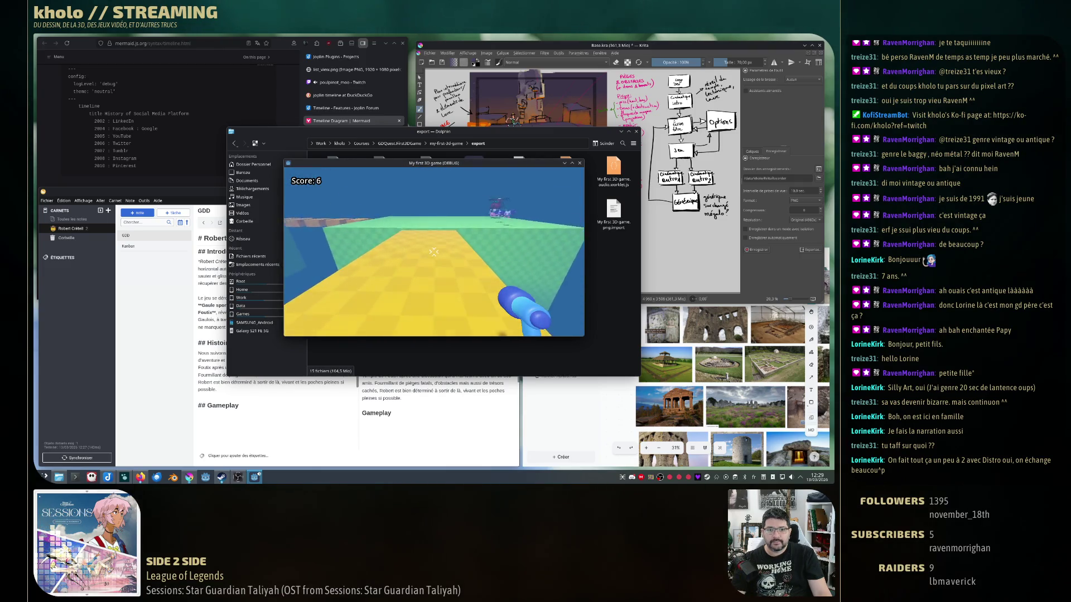
key("w")
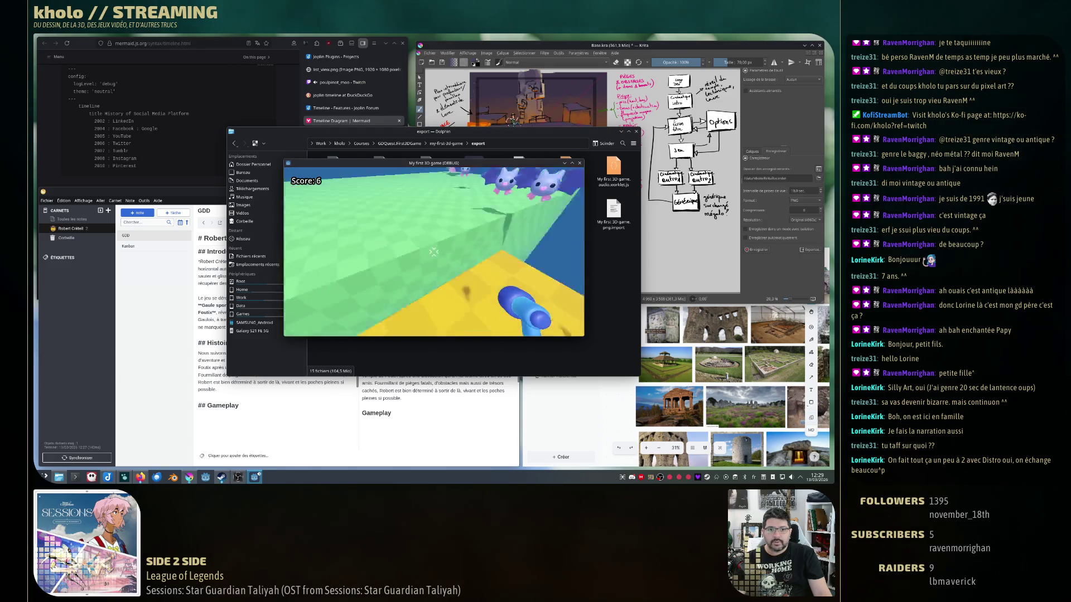
left_click(433, 251)
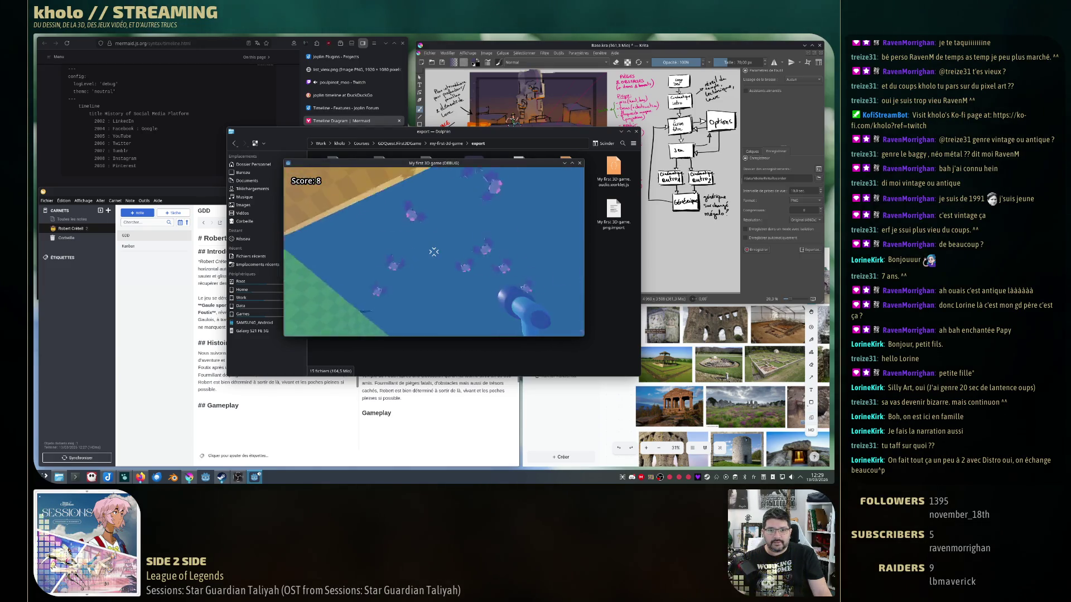
key("w")
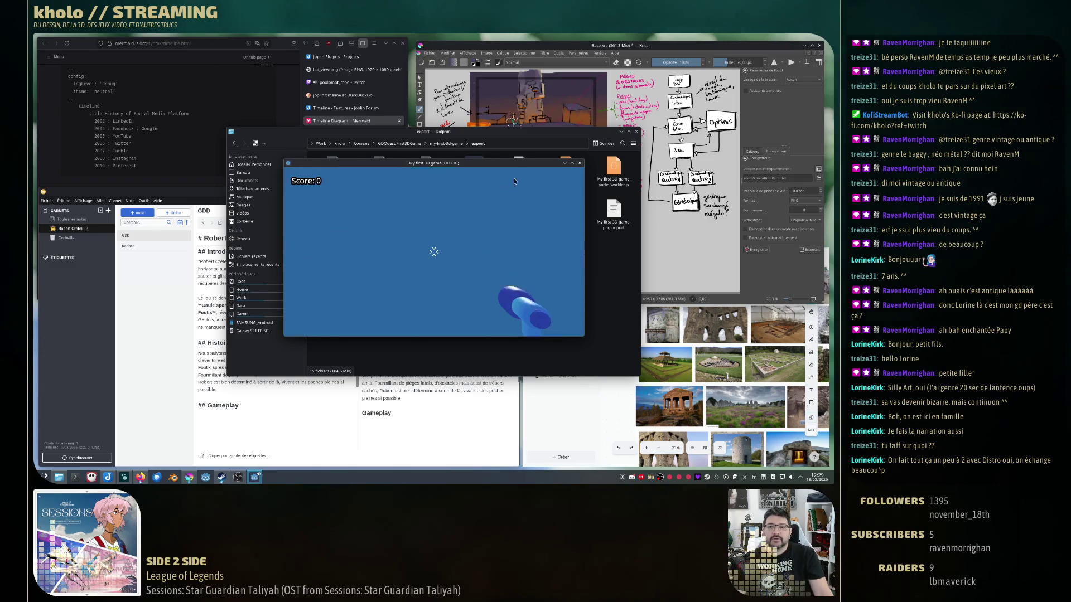
left_click(581, 164)
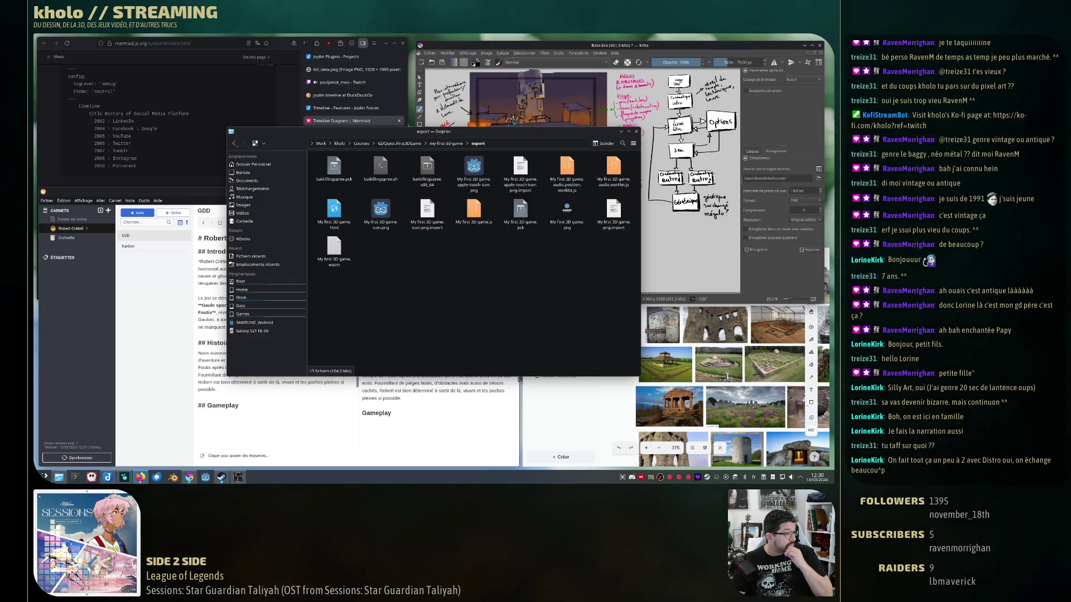
Close Dolphin, raise the GDD note, then bring the Logseq moodboard forward.
left_click(626, 132)
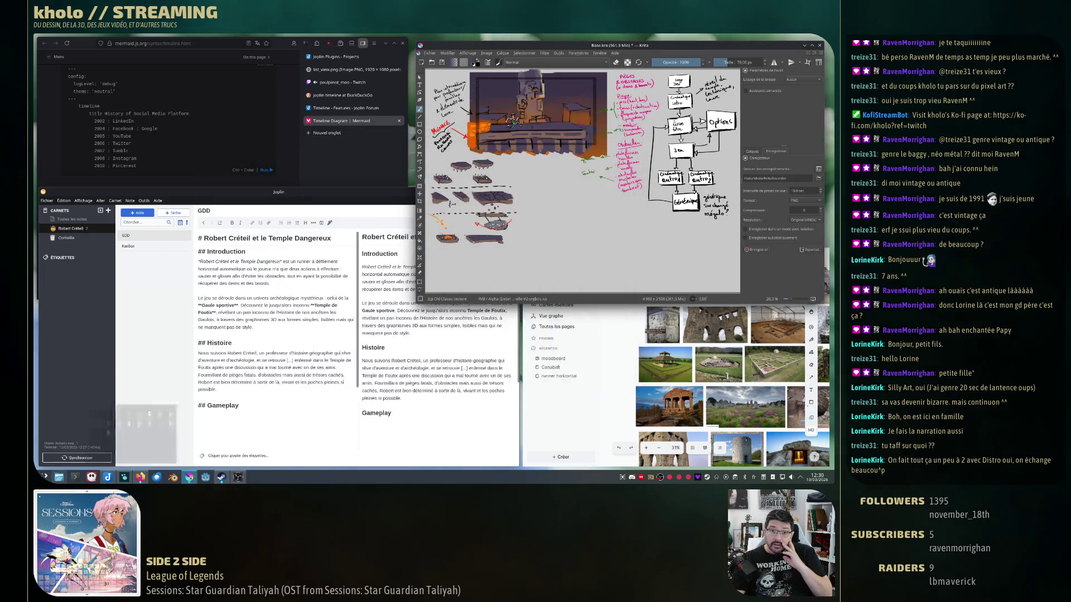
left_click(201, 195)
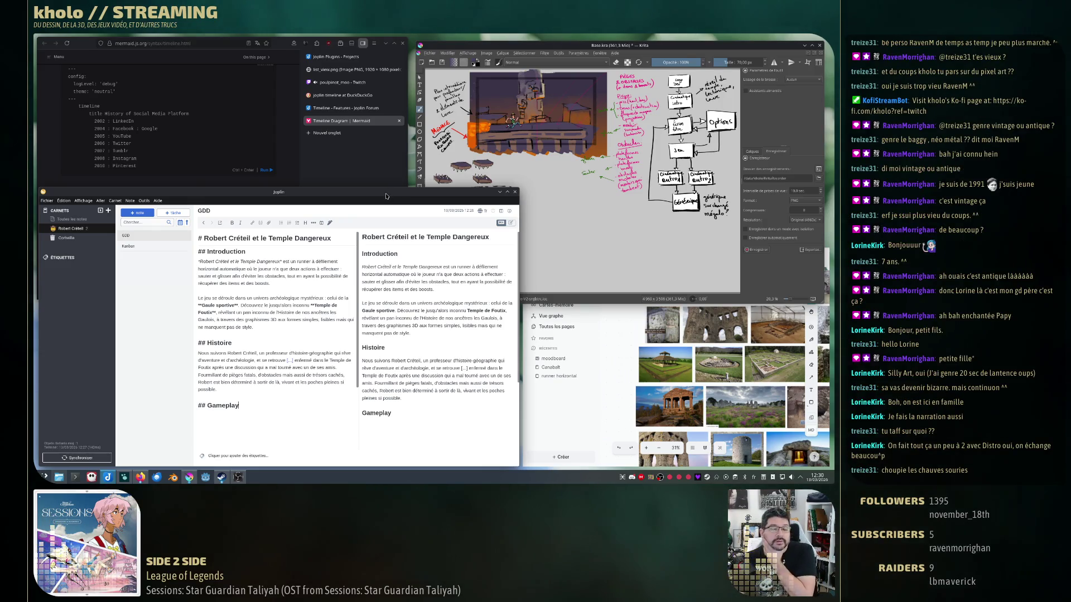
left_click(574, 410)
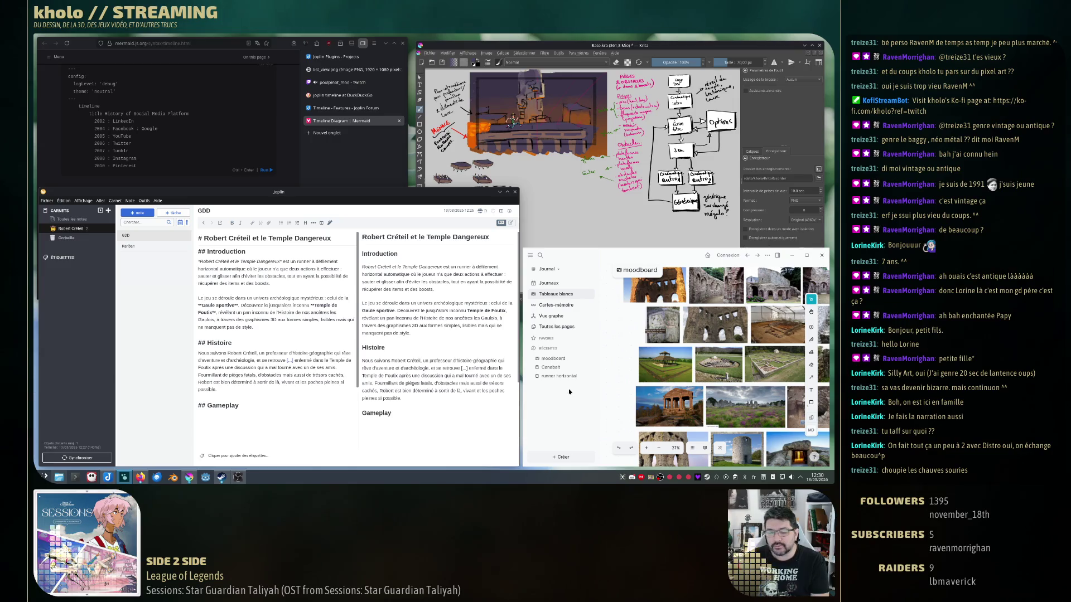
double_click(654, 257)
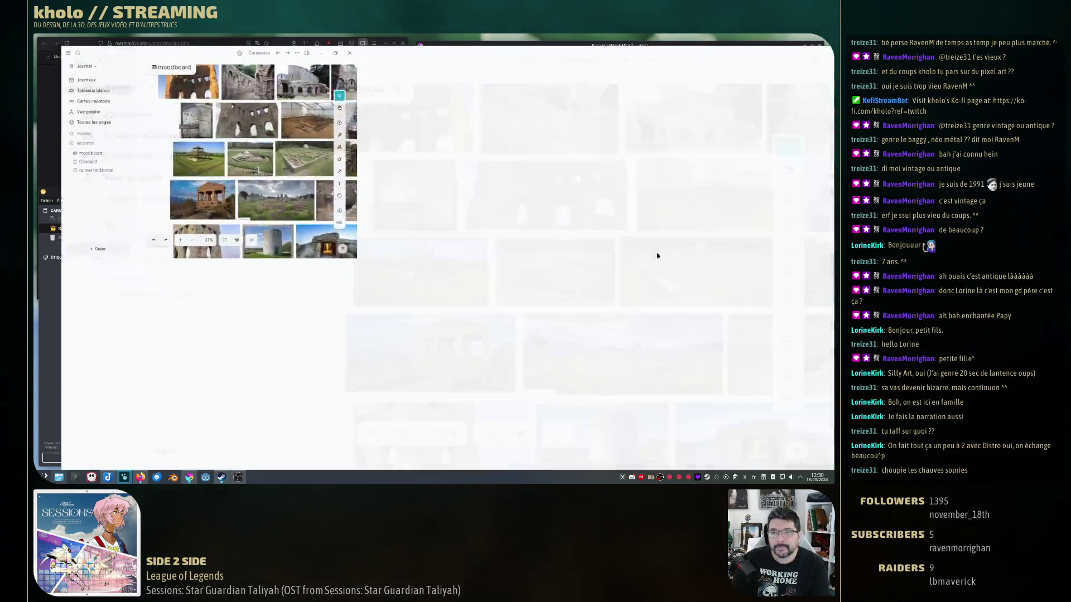
scroll(390, 289, "up", 5)
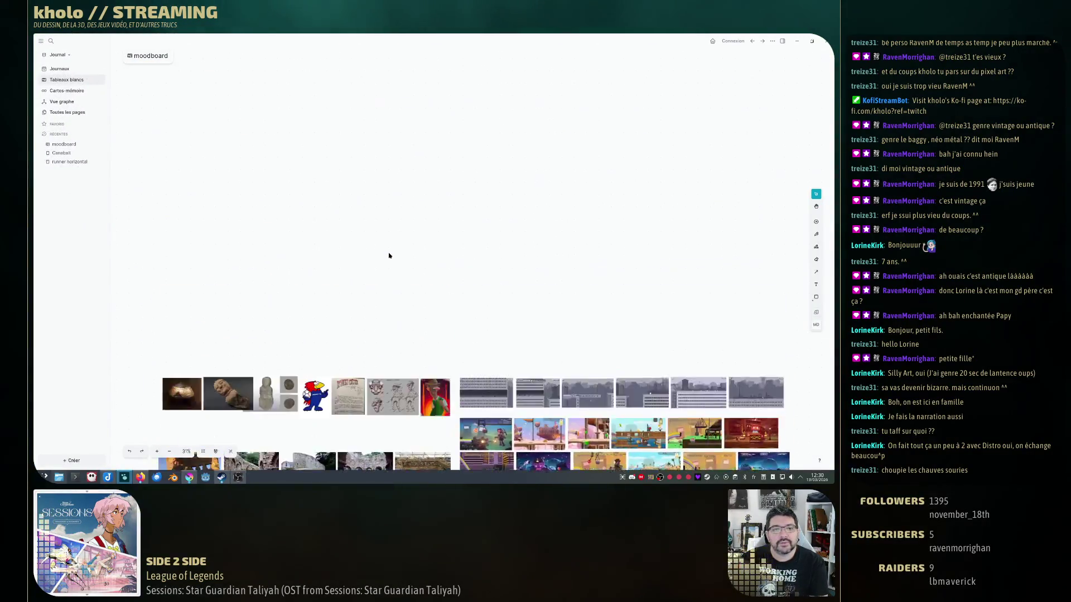
scroll(389, 313, "up", 4)
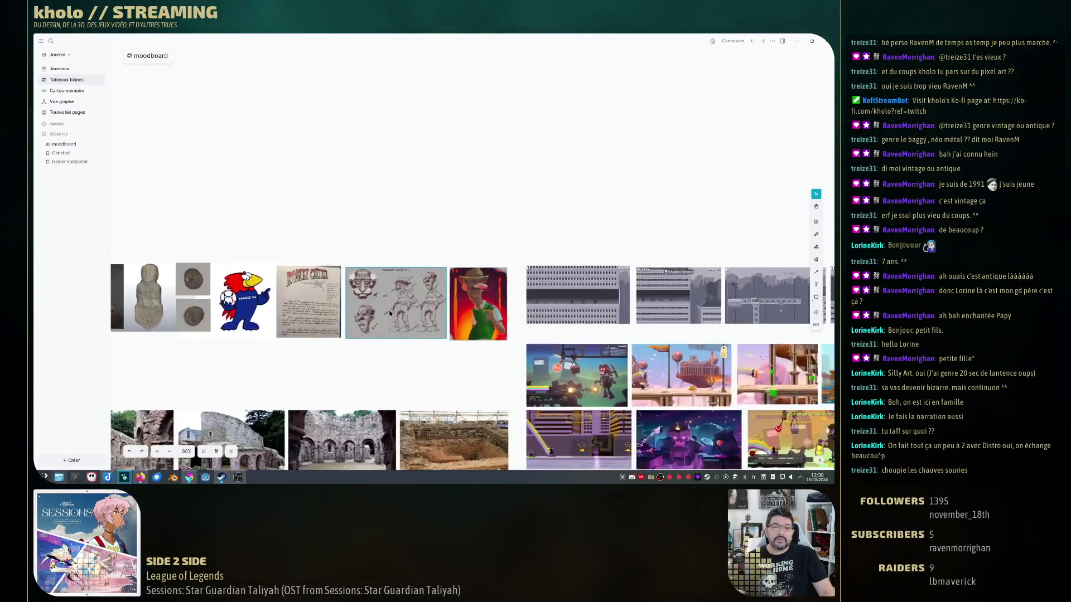
scroll(389, 314, "up", 4)
scroll(391, 313, "up", 2)
scroll(390, 313, "up", 2)
left_click_drag(385, 314, 432, 301)
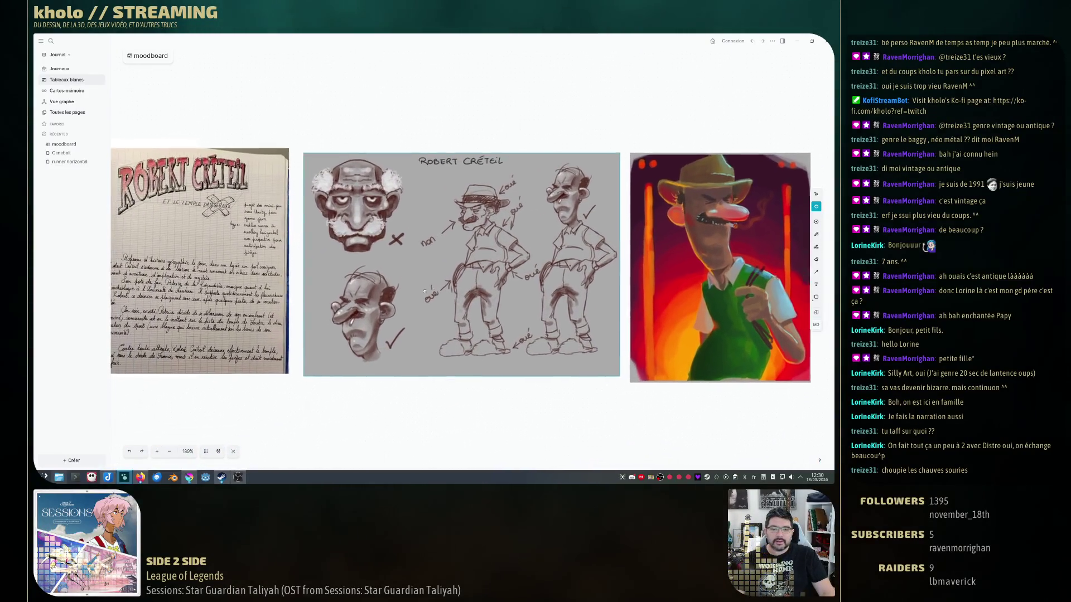
scroll(390, 289, "up", 2)
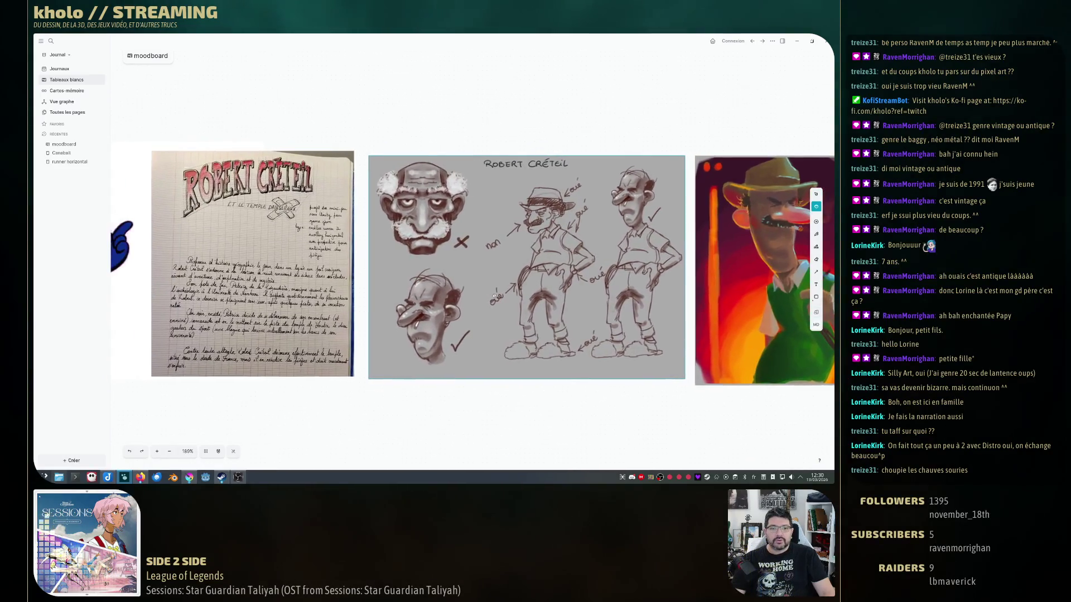
scroll(390, 289, "up", 2)
scroll(389, 290, "up", 2)
left_click_drag(390, 290, 503, 301)
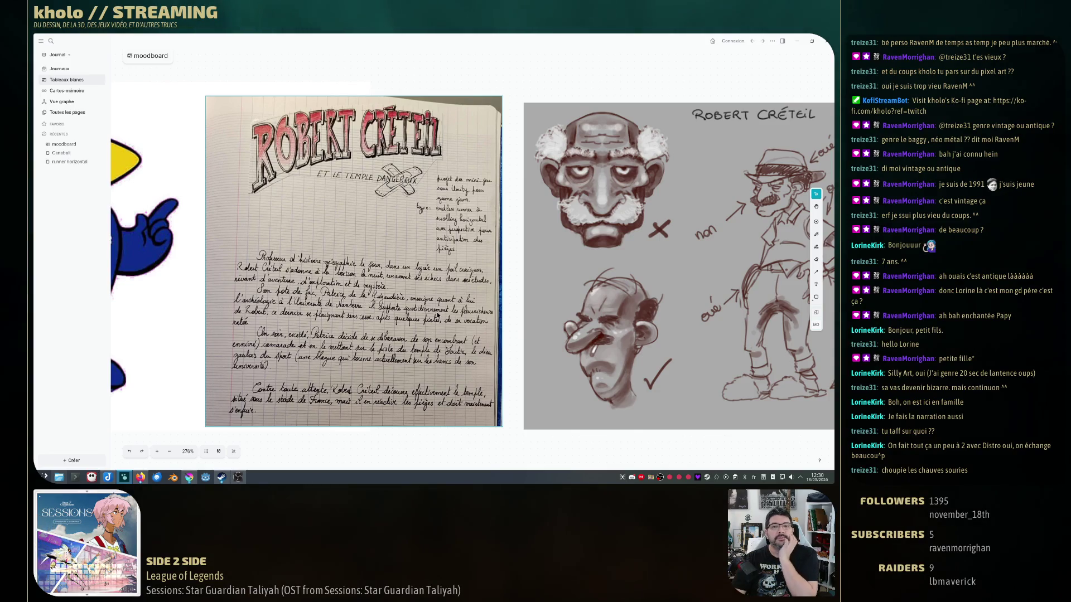
left_click_drag(418, 267, 404, 261)
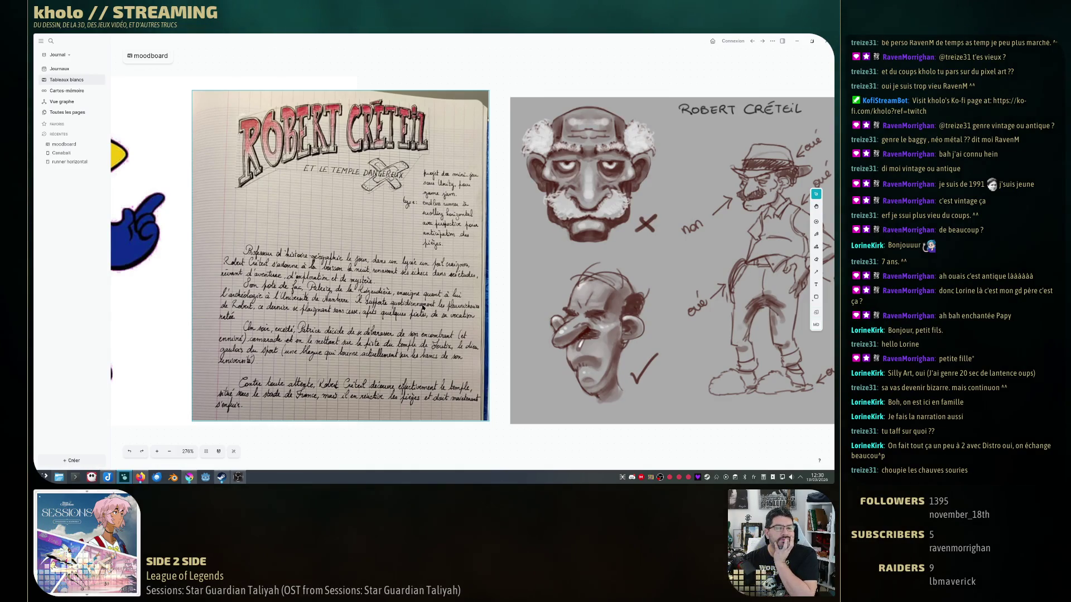
left_click_drag(468, 251, 483, 242)
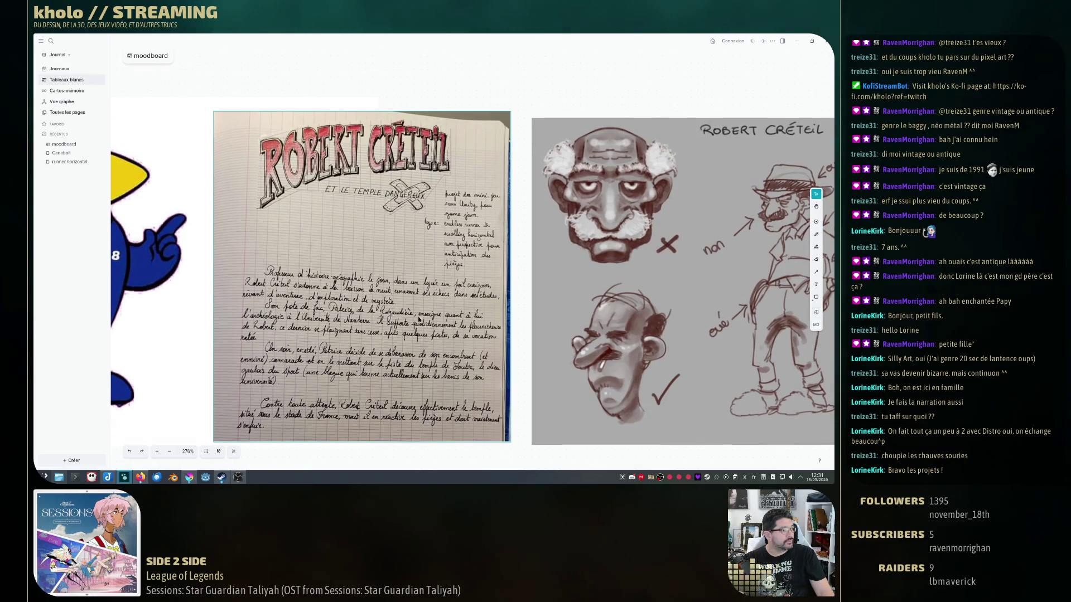
scroll(468, 251, "up", 2)
left_click_drag(468, 306, 440, 343)
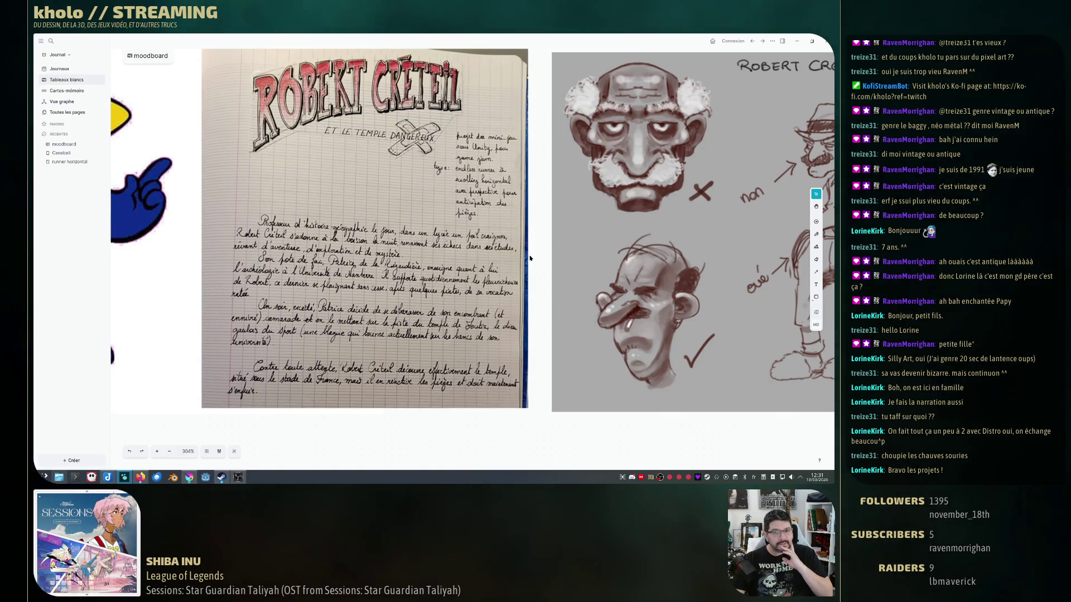
scroll(511, 215, "down", 3)
scroll(515, 225, "up", 3)
left_click_drag(518, 237, 427, 244)
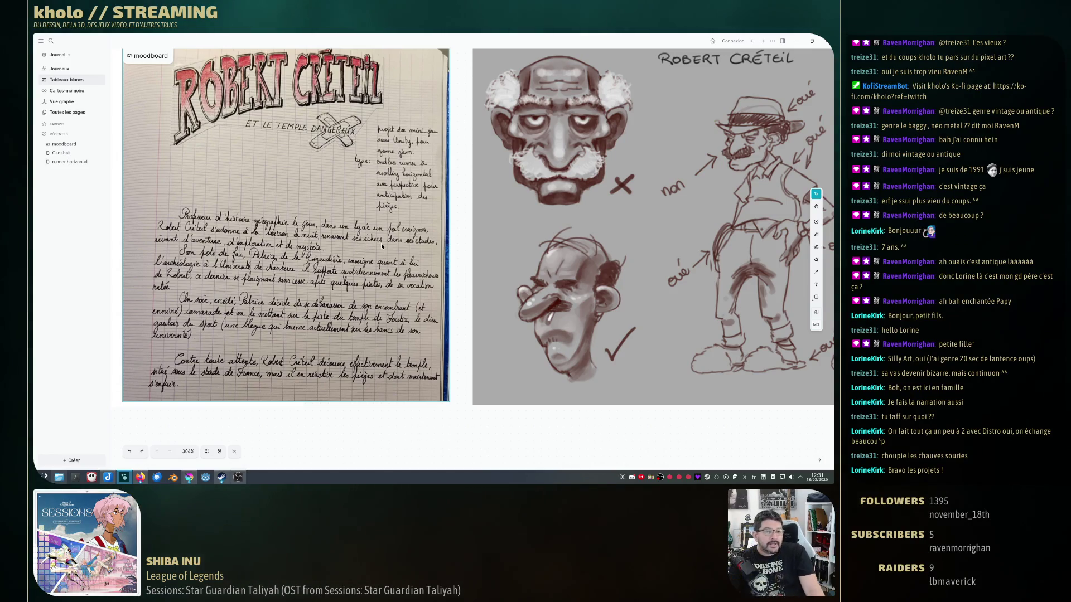
scroll(381, 246, "down", 1)
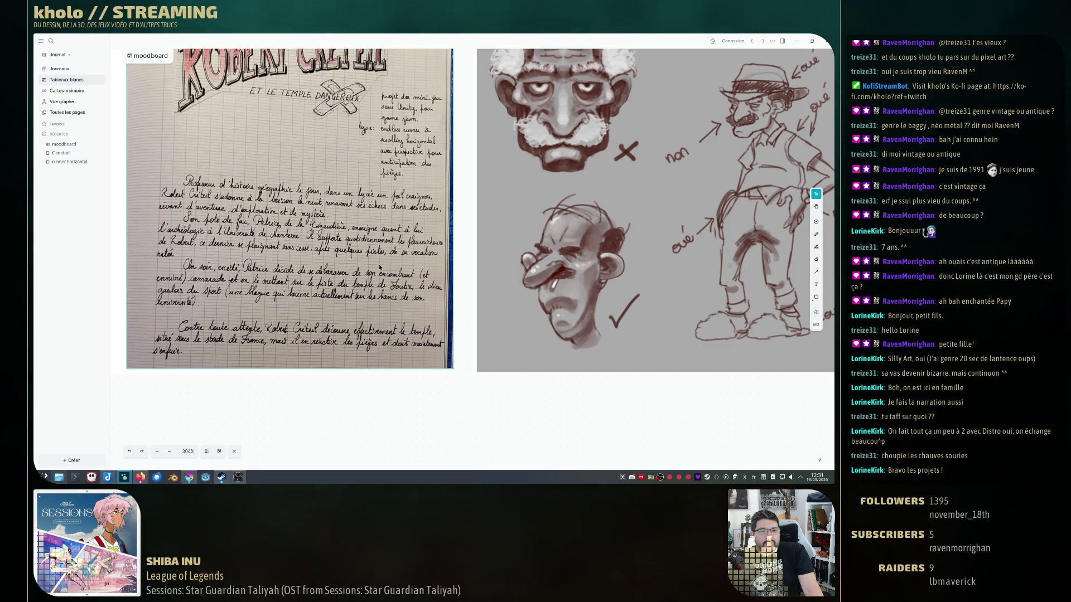
scroll(382, 265, "down", 2)
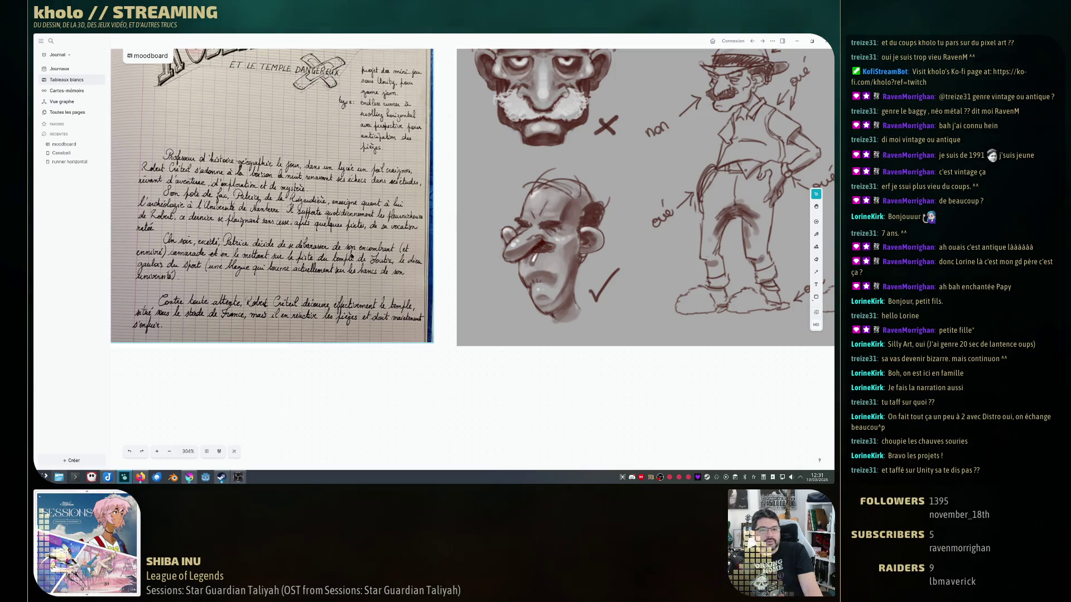
scroll(362, 297, "down", 3)
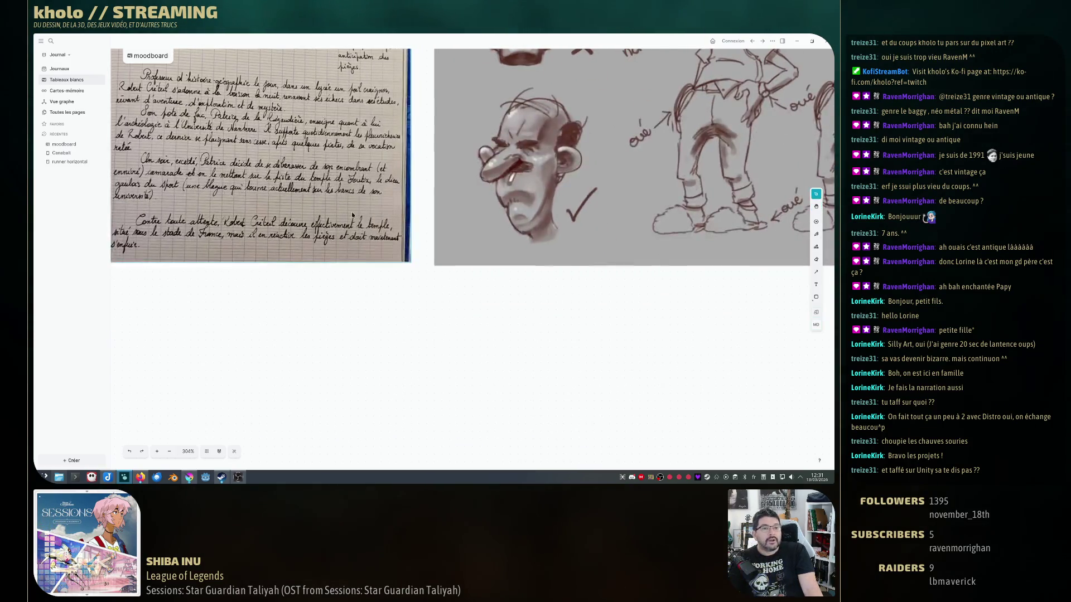
scroll(411, 259, "down", 2)
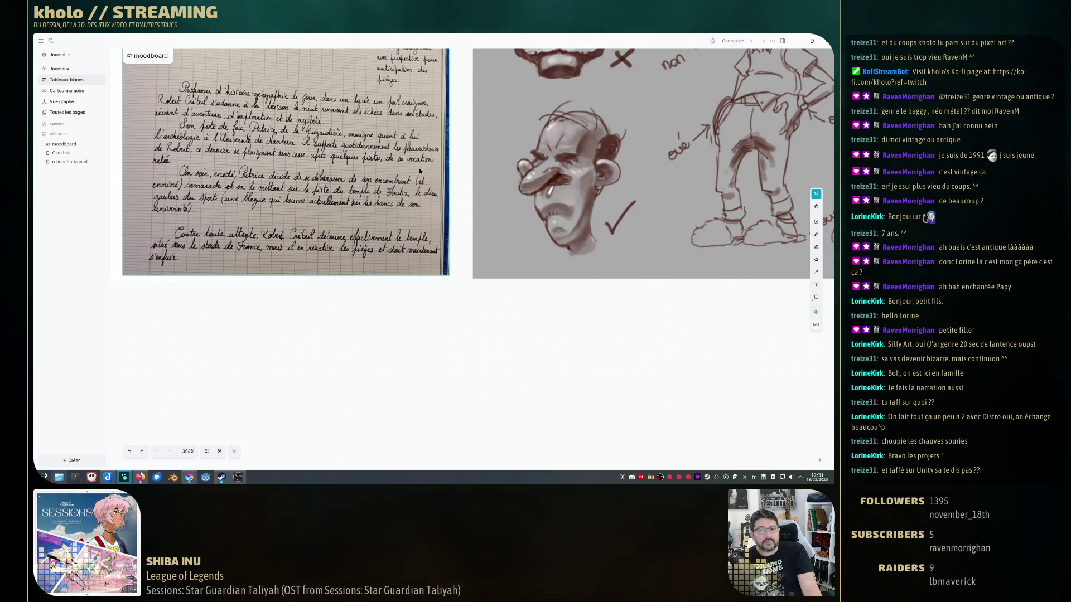
scroll(420, 171, "up", 3)
scroll(460, 218, "up", 2)
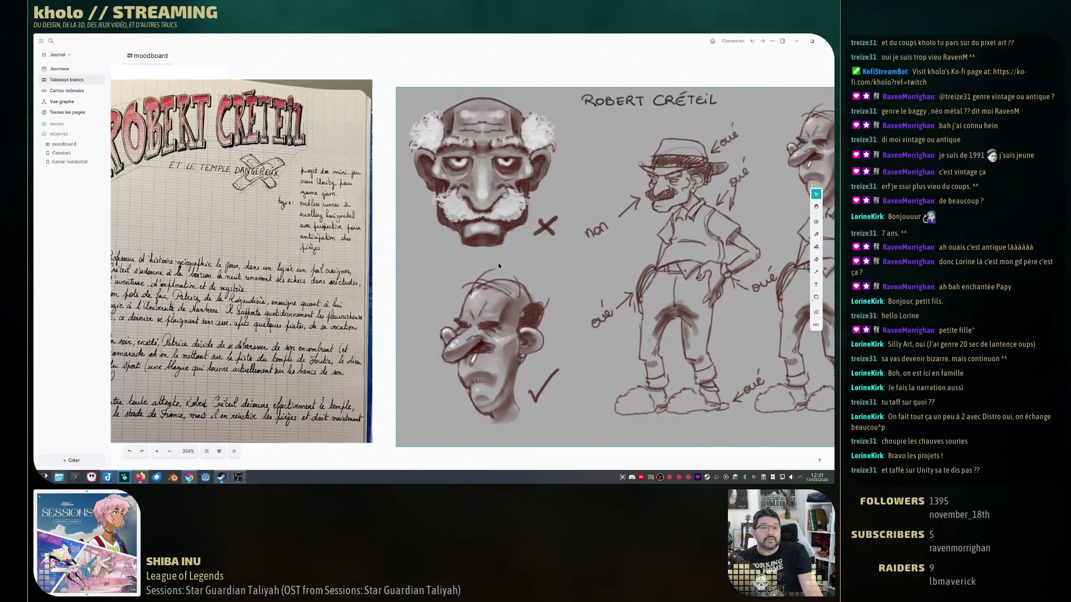
scroll(499, 265, "down", 2)
scroll(494, 259, "down", 2)
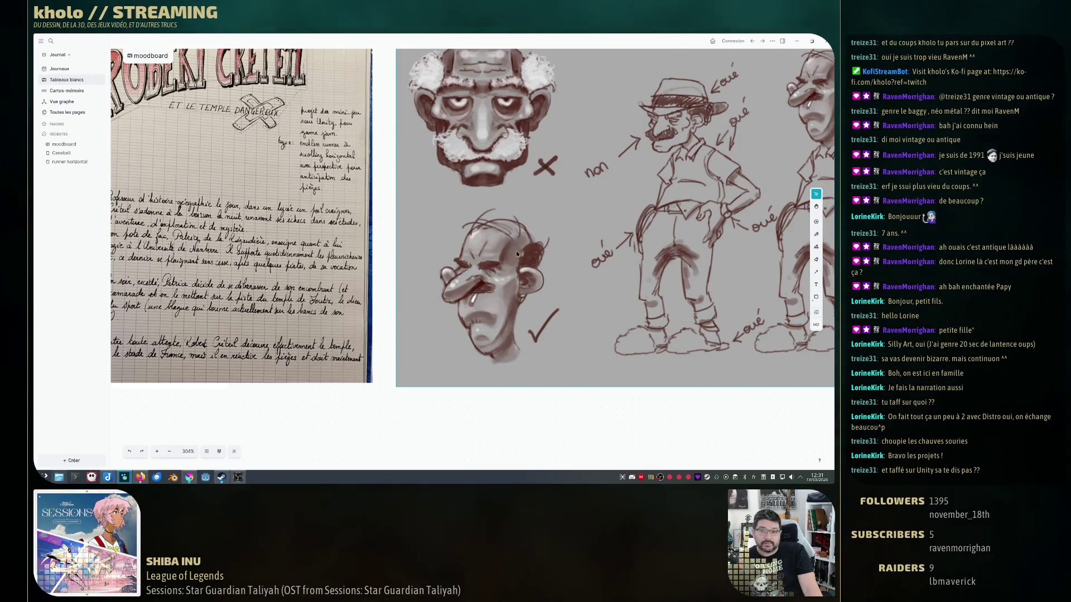
scroll(516, 250, "down", 3)
scroll(527, 260, "down", 3)
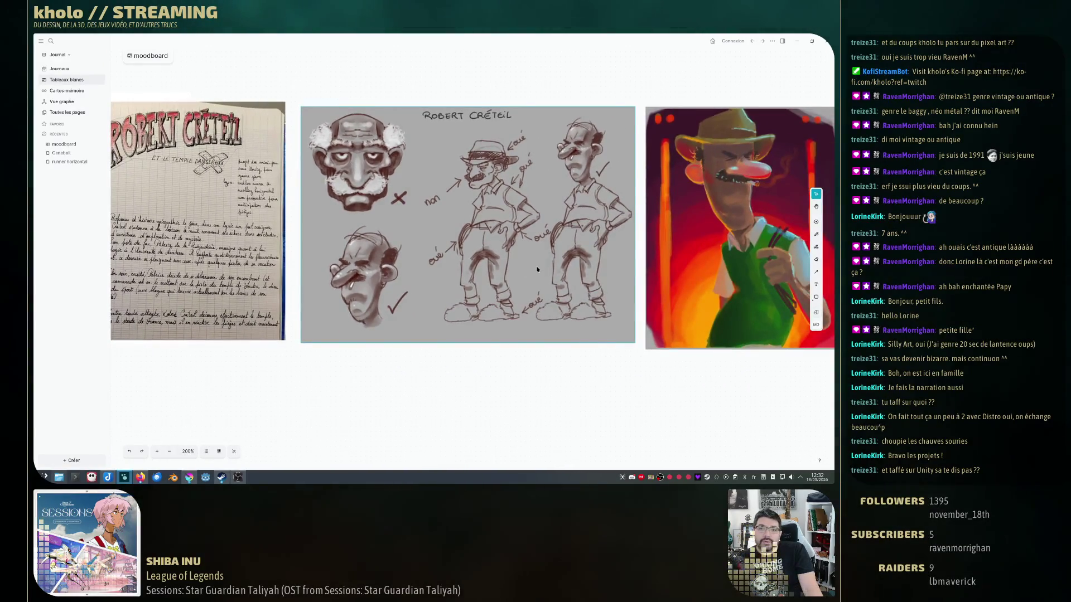
scroll(537, 269, "down", 2)
scroll(544, 276, "down", 3)
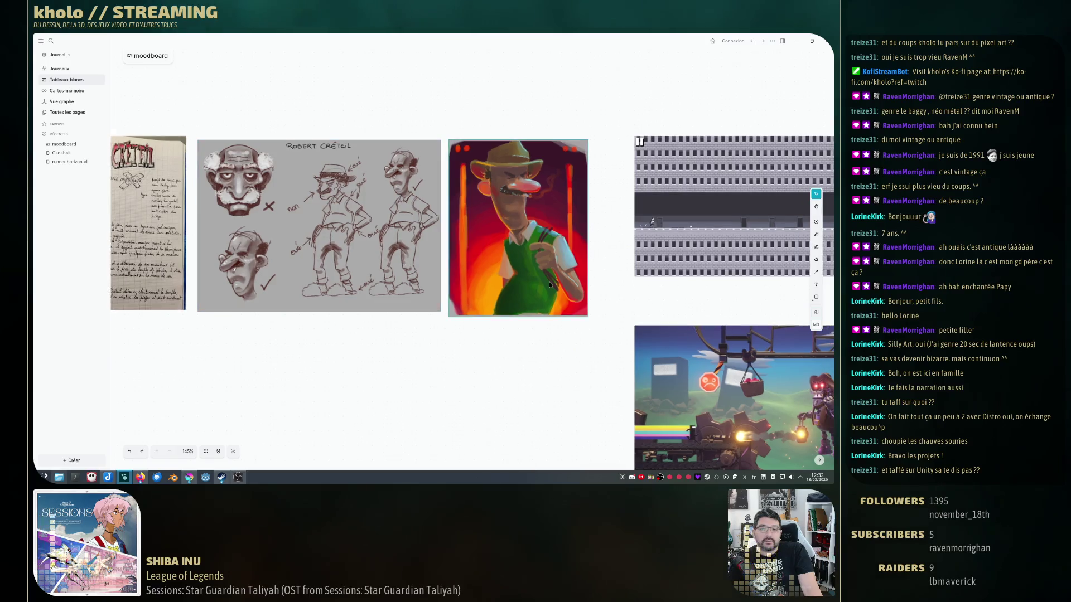
scroll(549, 284, "down", 3)
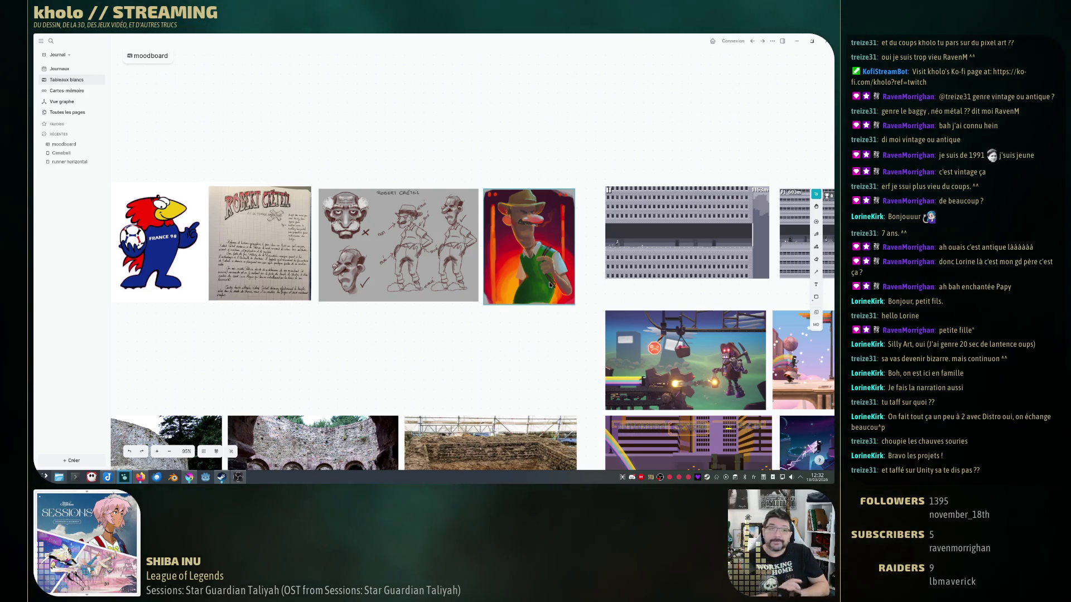
Pan across the moodboard to the France 98 mascot and stone-arch references.
left_click_drag(514, 361, 470, 262)
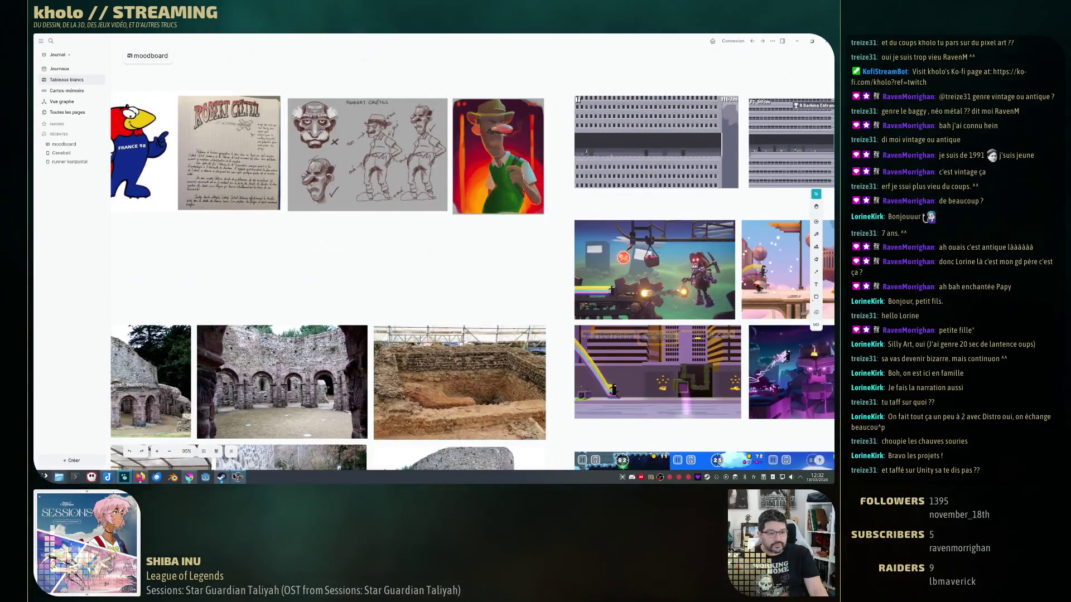
Reopen the moodboard whiteboard from the whiteboards list, then bring the Joplin GDD note forward.
left_click(61, 68)
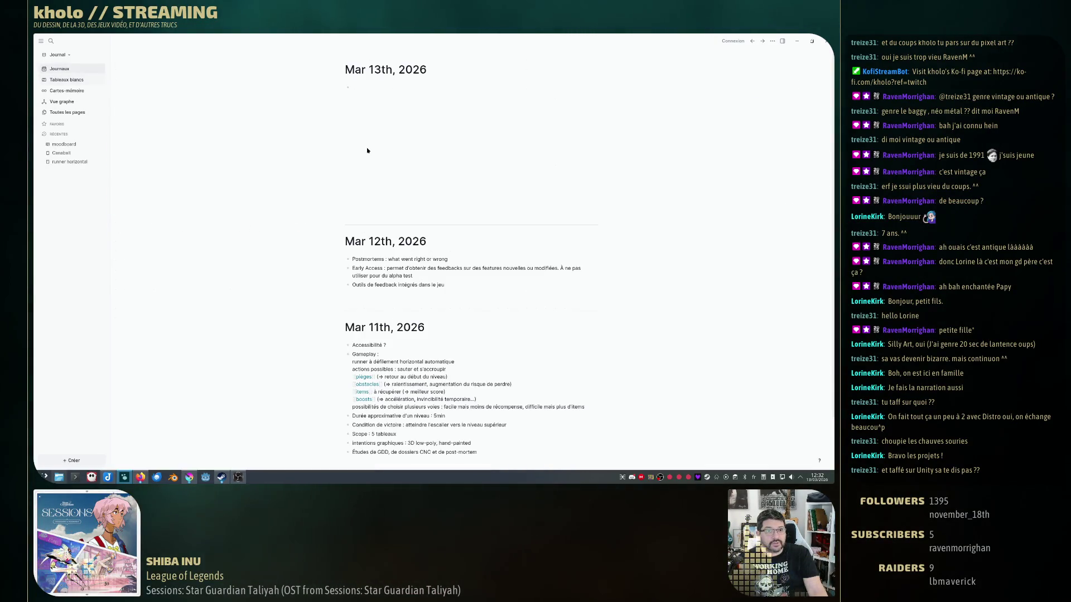
scroll(463, 377, "down", 5)
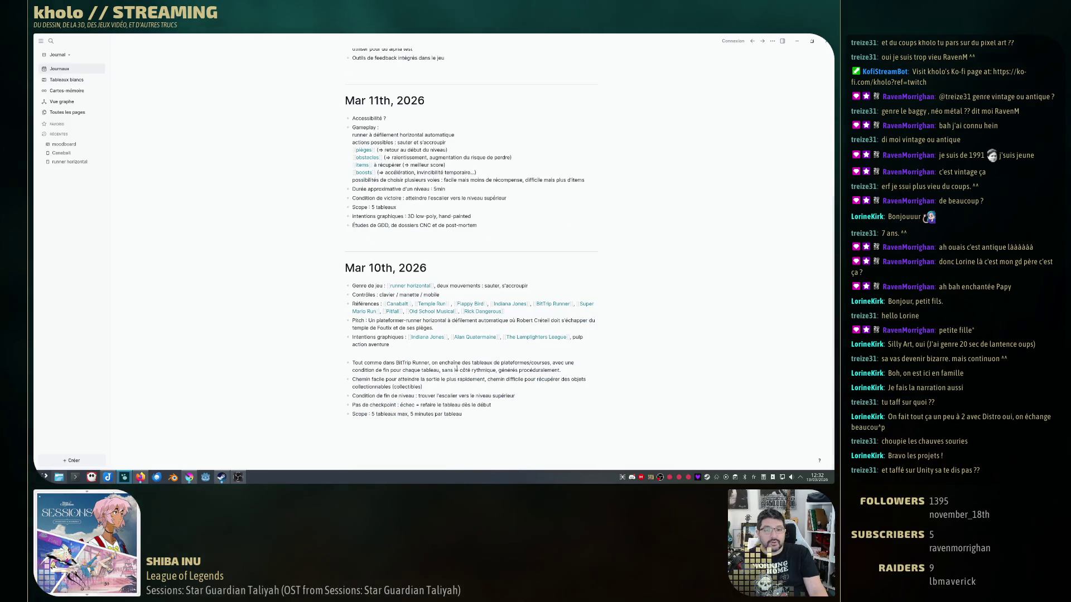
scroll(461, 368, "up", 5)
left_click(66, 80)
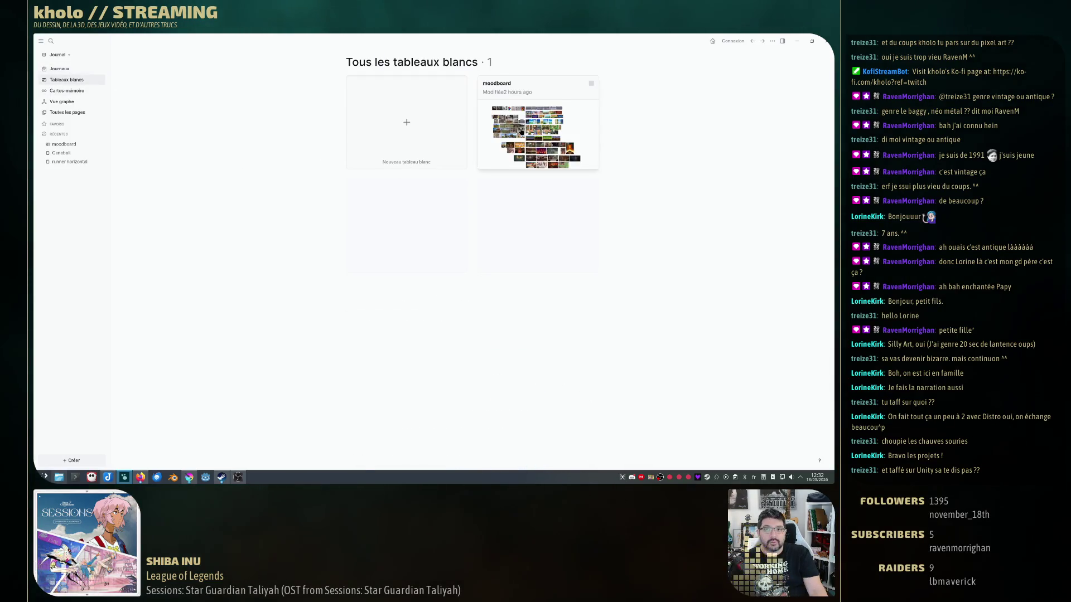
left_click(538, 135)
scroll(456, 251, "down", 3)
scroll(456, 251, "down", 5)
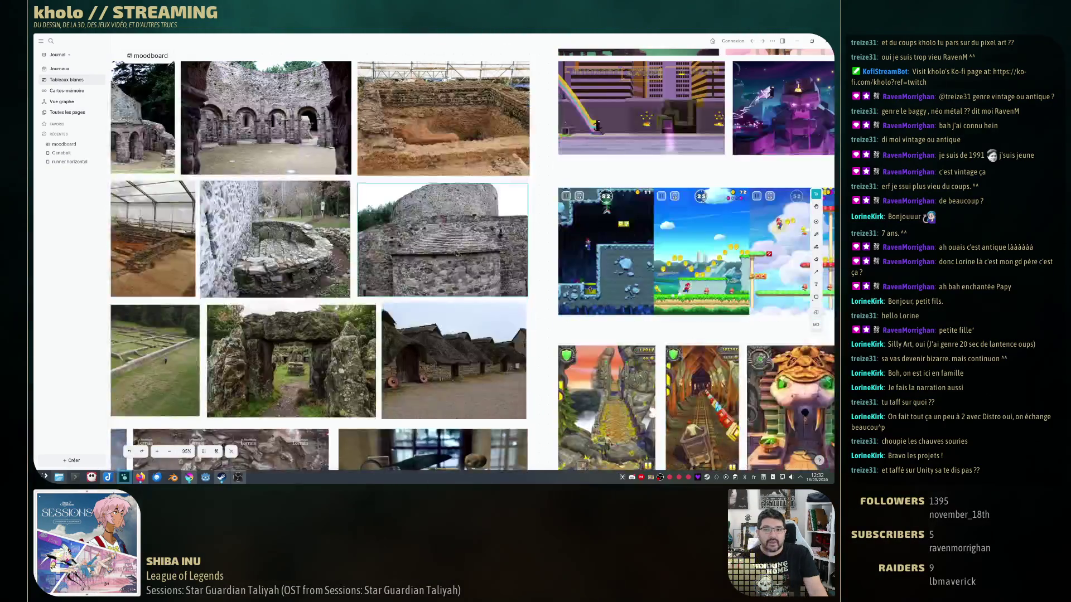
scroll(455, 253, "down", 2)
scroll(470, 266, "down", 2)
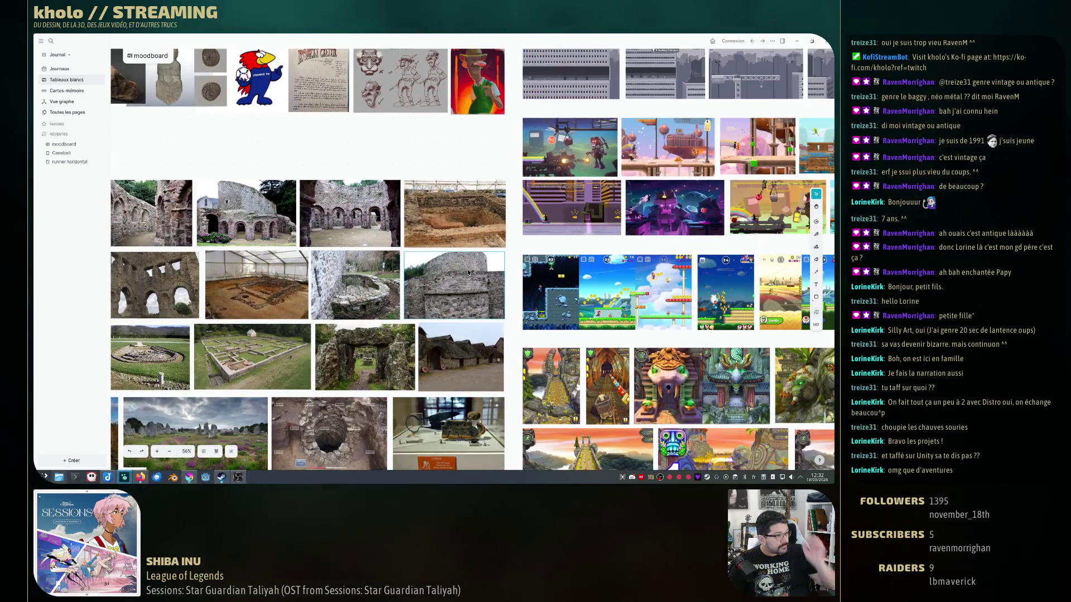
scroll(336, 265, "up", 3)
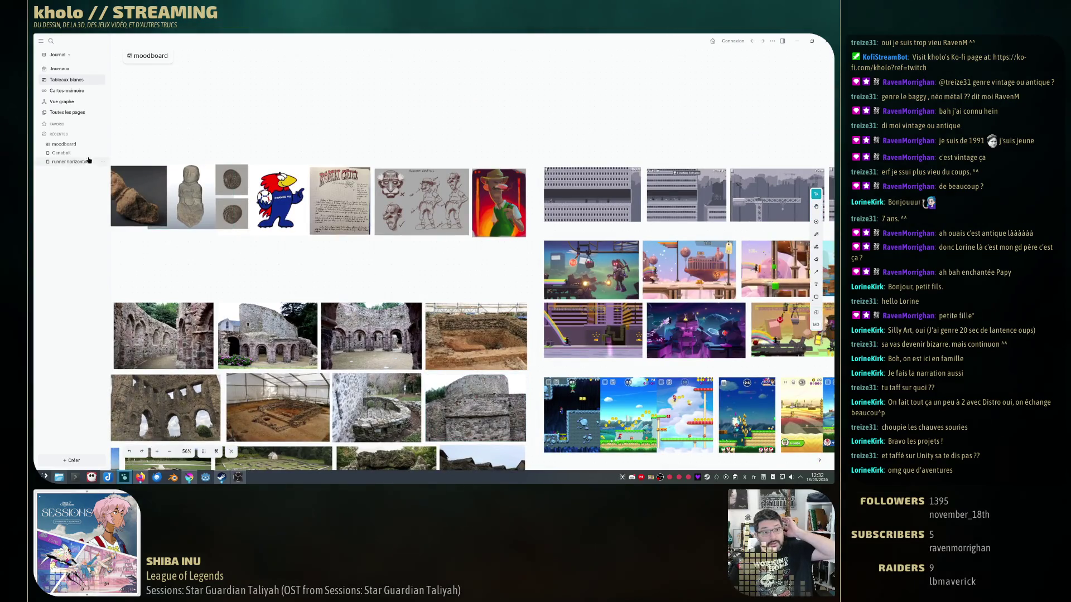
scroll(456, 273, "left", 3)
scroll(456, 274, "right", 3)
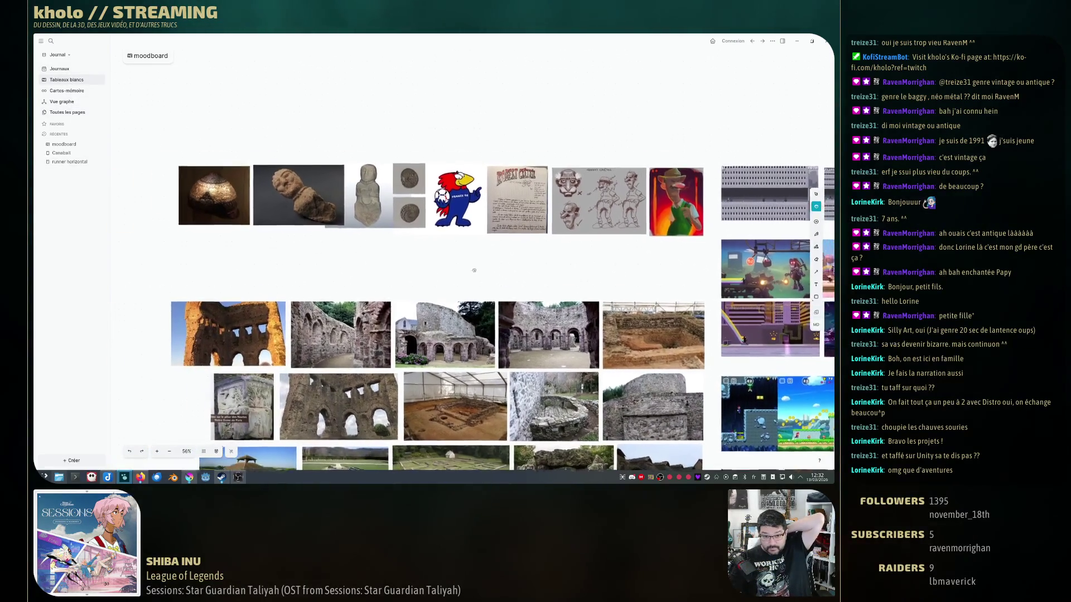
scroll(456, 274, "down", 2)
key("alt+Tab")
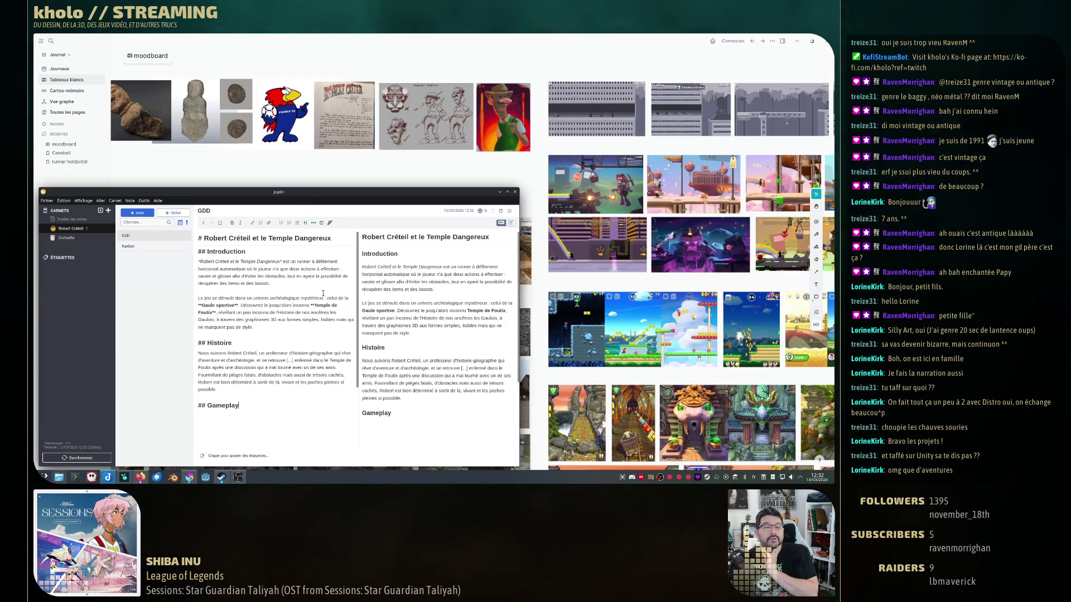
Show the Kanban board note, then hide Joplin to leave the moodboard in view.
left_click(158, 249)
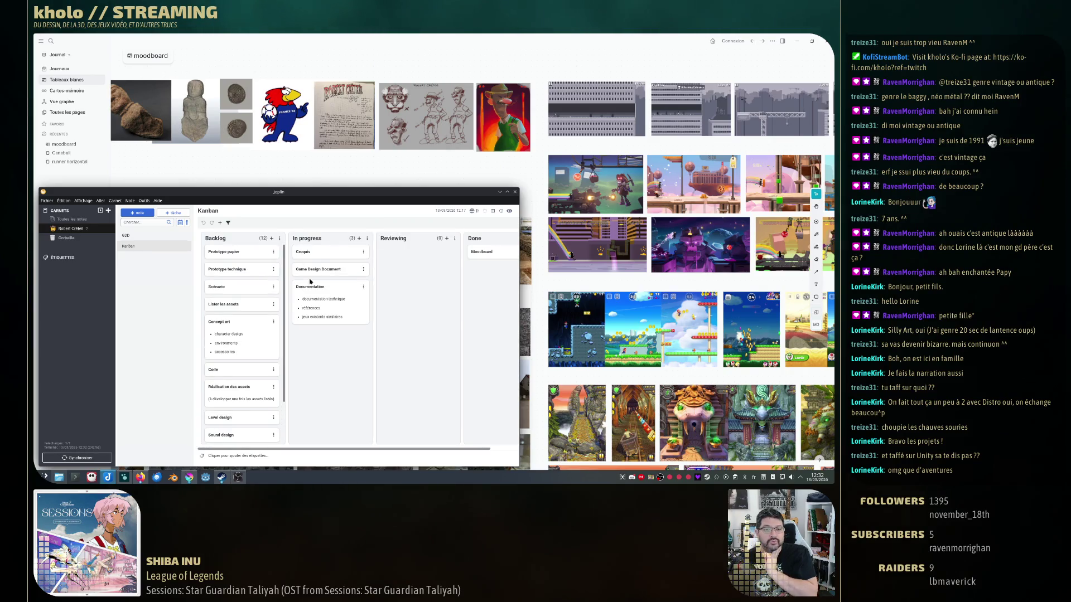
left_click(483, 58)
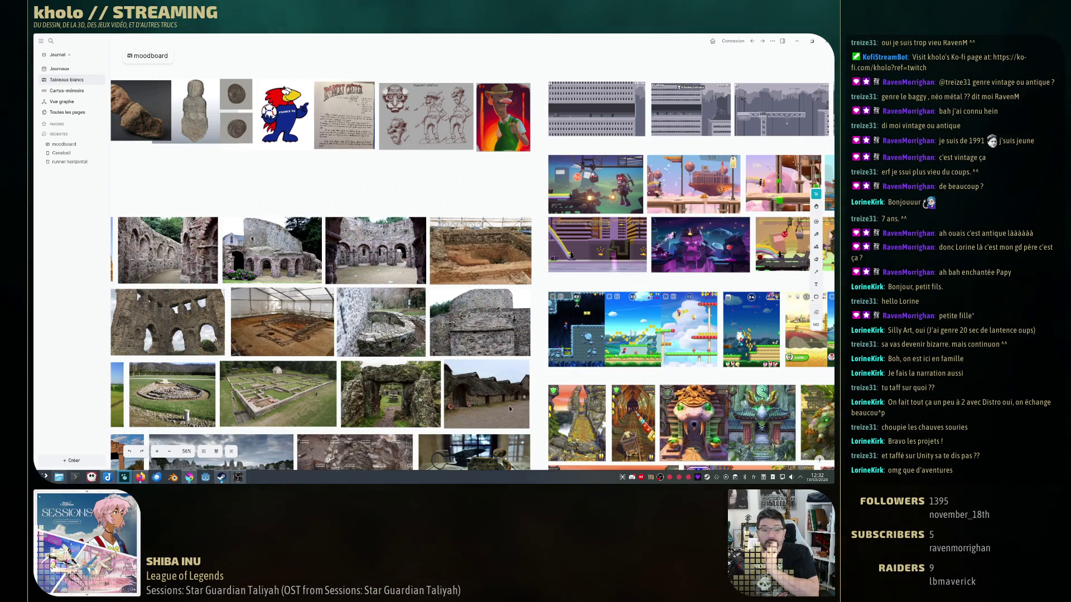
Bring the Krita level sketch window up over the Logseq moodboard.
left_click(124, 478)
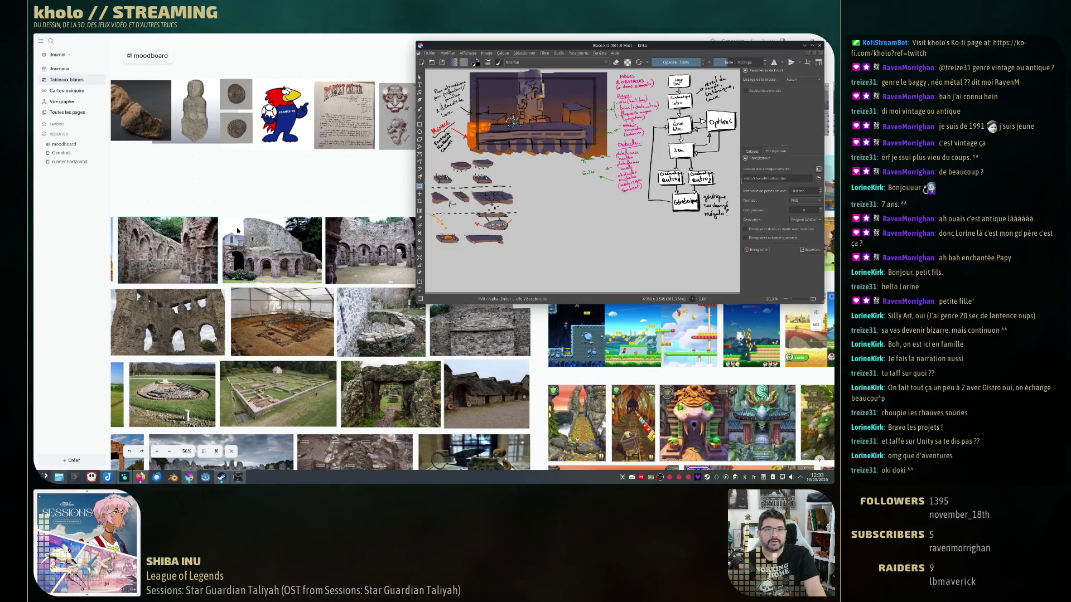
Hide the Krita sketch window so the moodboard of ruins and pixel-art references shows fully.
left_click(331, 87)
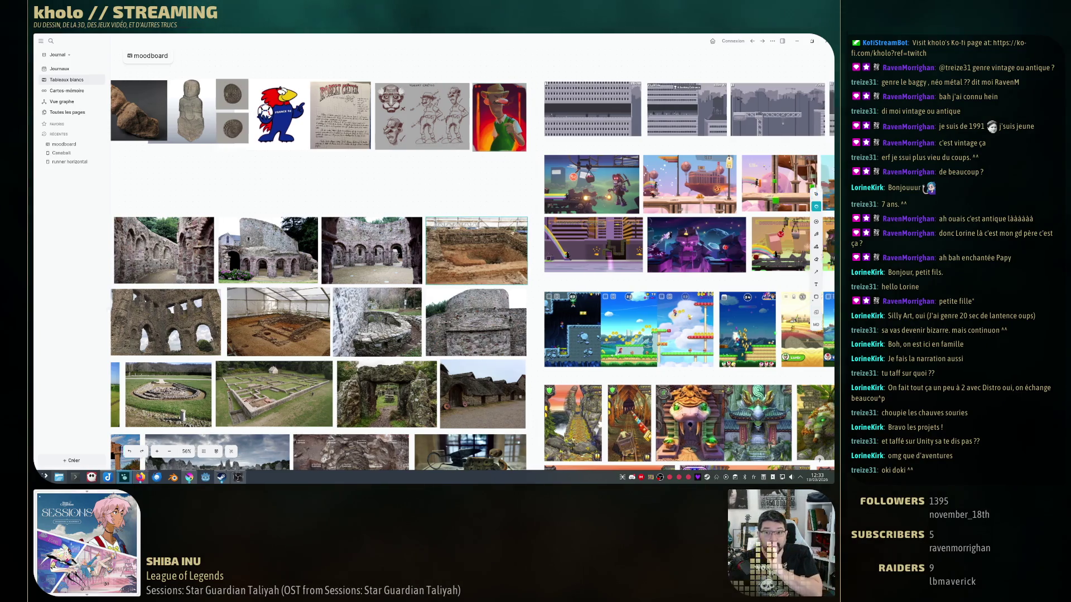
mouse_move(502, 150)
left_mouse_down()
mouse_move(427, 238)
mouse_move(364, 198)
left_mouse_up()
scroll(363, 198, "up", 2)
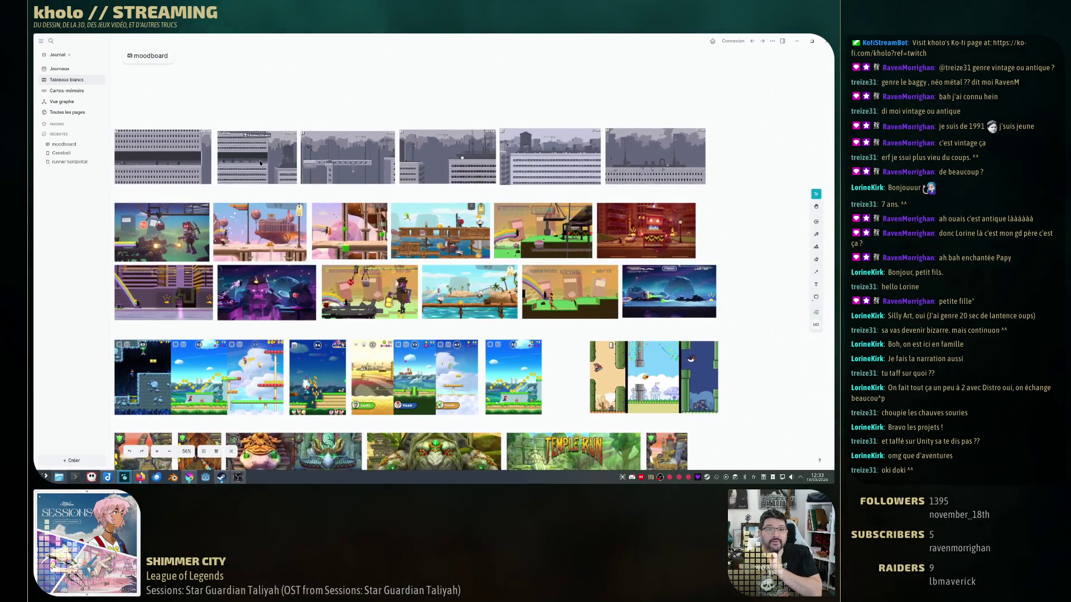
scroll(364, 198, "down", 2)
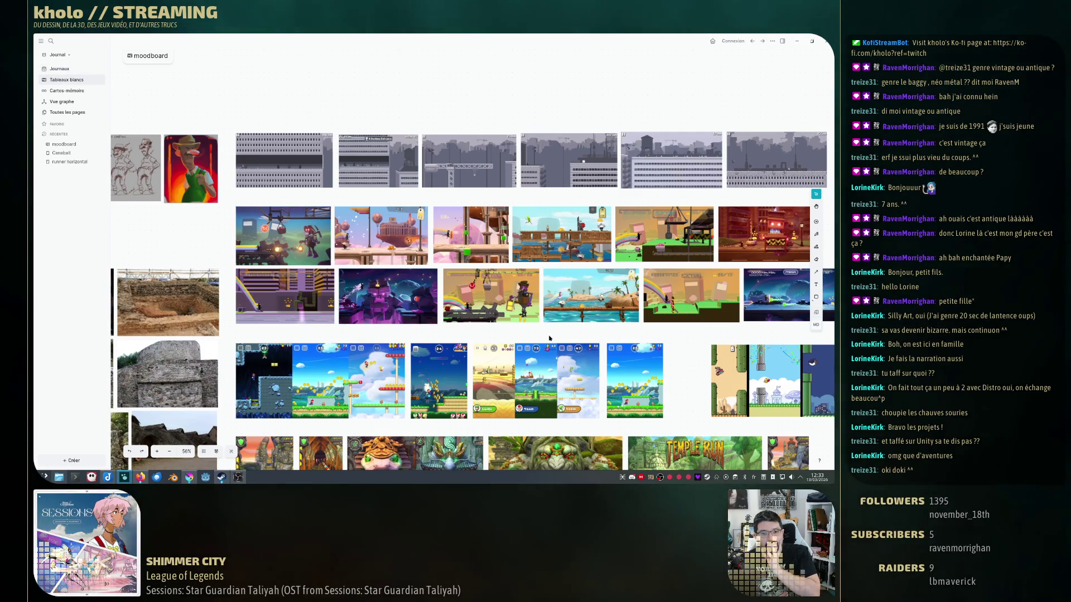
left_click_drag(406, 325, 550, 310)
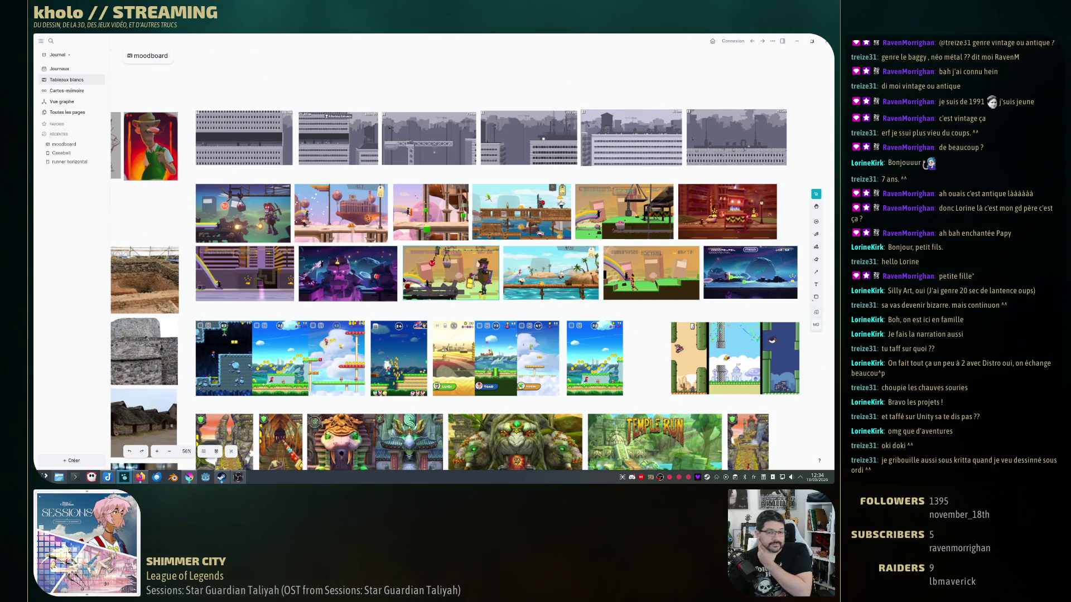
scroll(326, 240, "down", 2)
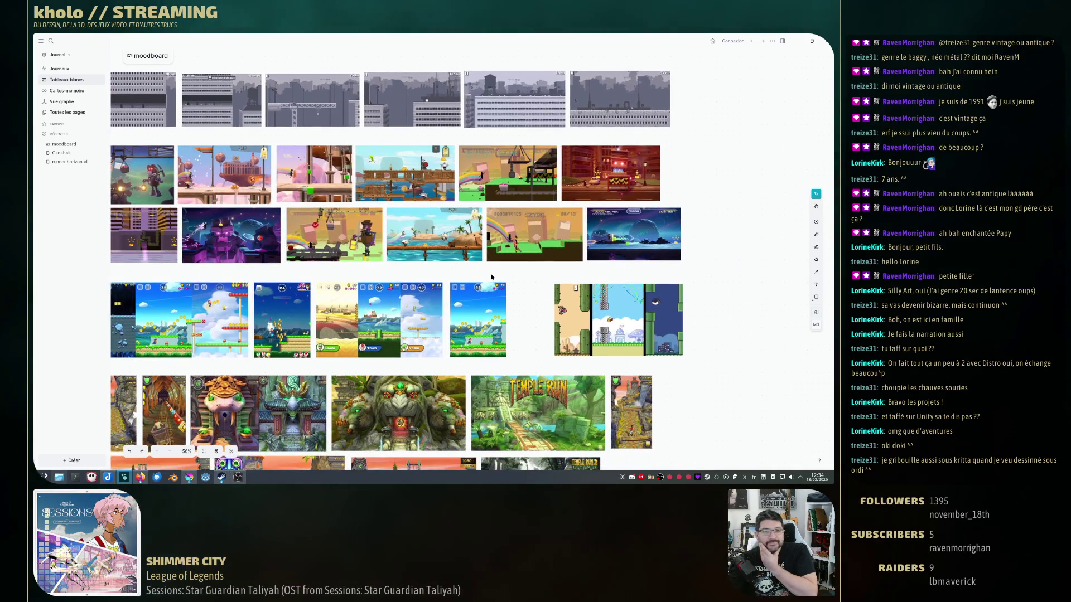
scroll(450, 269, "down", 2)
scroll(456, 253, "down", 2)
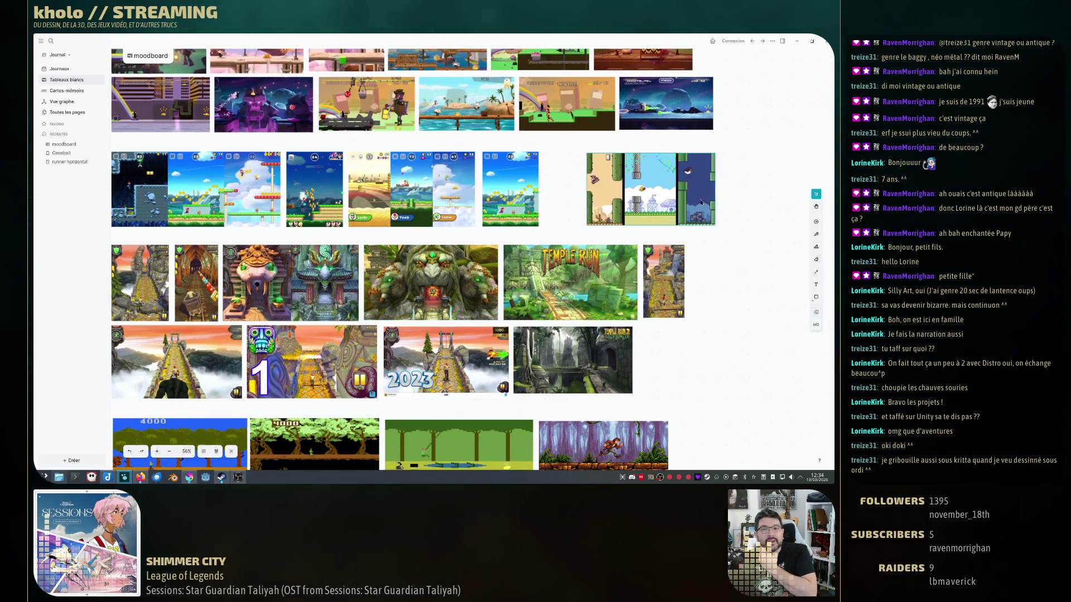
scroll(687, 175, "left", 1)
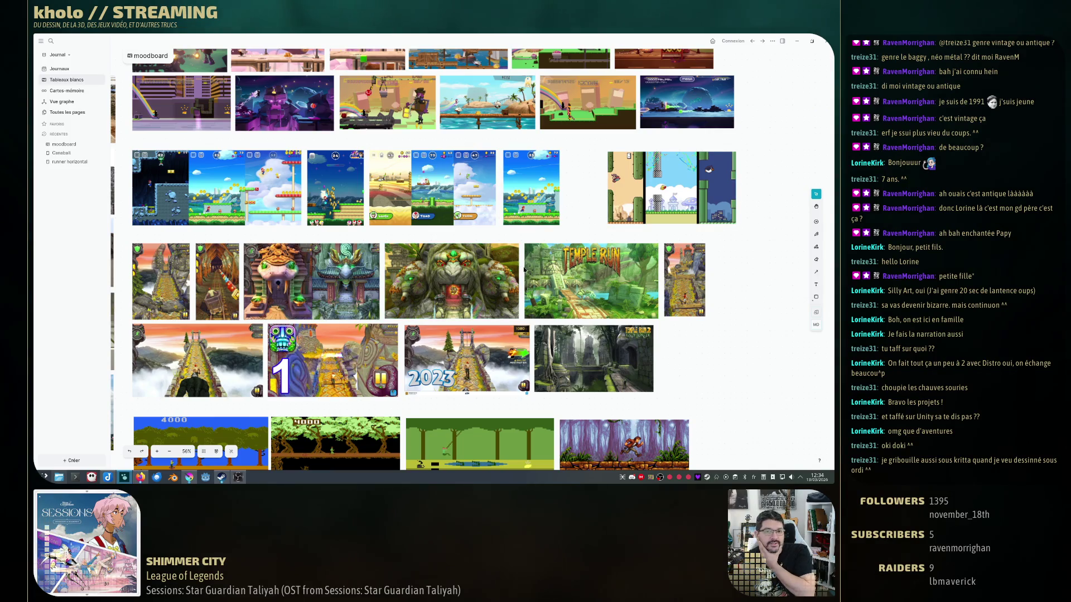
scroll(521, 284, "down", 2)
scroll(520, 284, "down", 2)
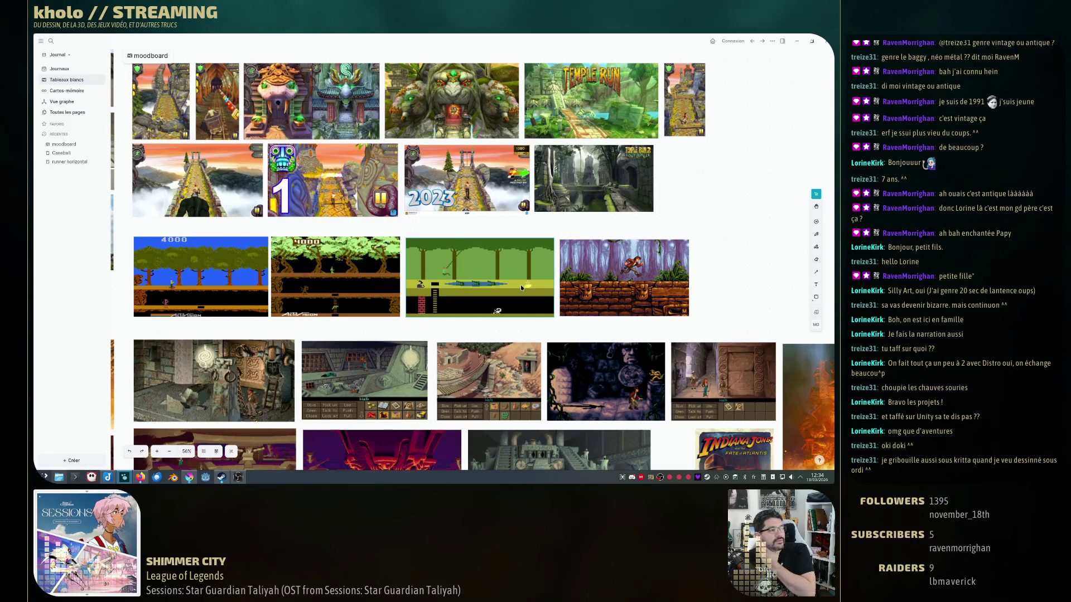
scroll(520, 284, "down", 2)
scroll(521, 284, "down", 2)
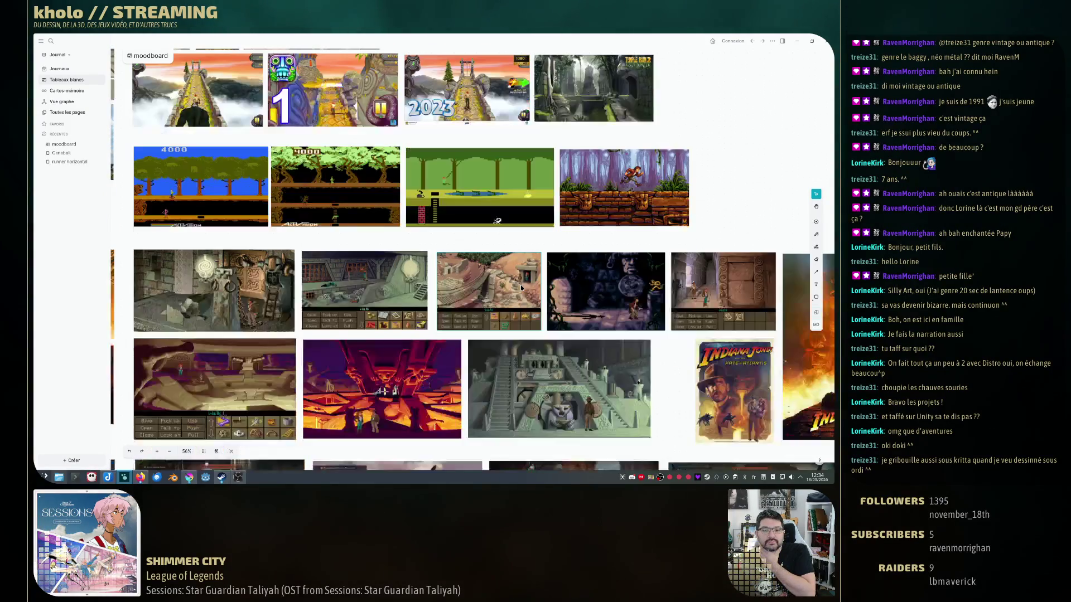
scroll(520, 285, "down", 2)
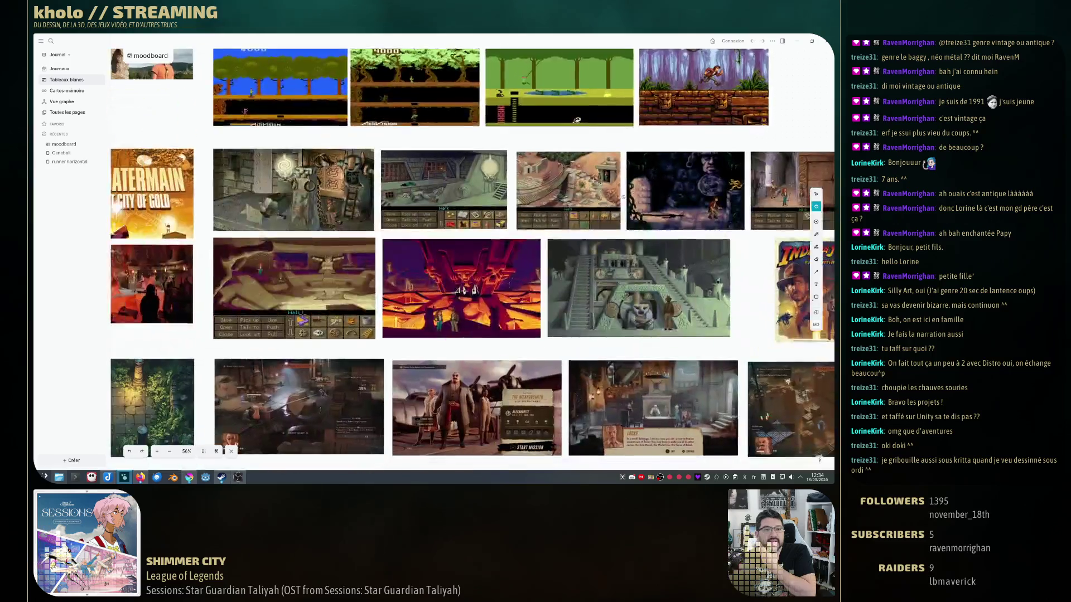
scroll(521, 285, "down", 2)
scroll(520, 285, "down", 2)
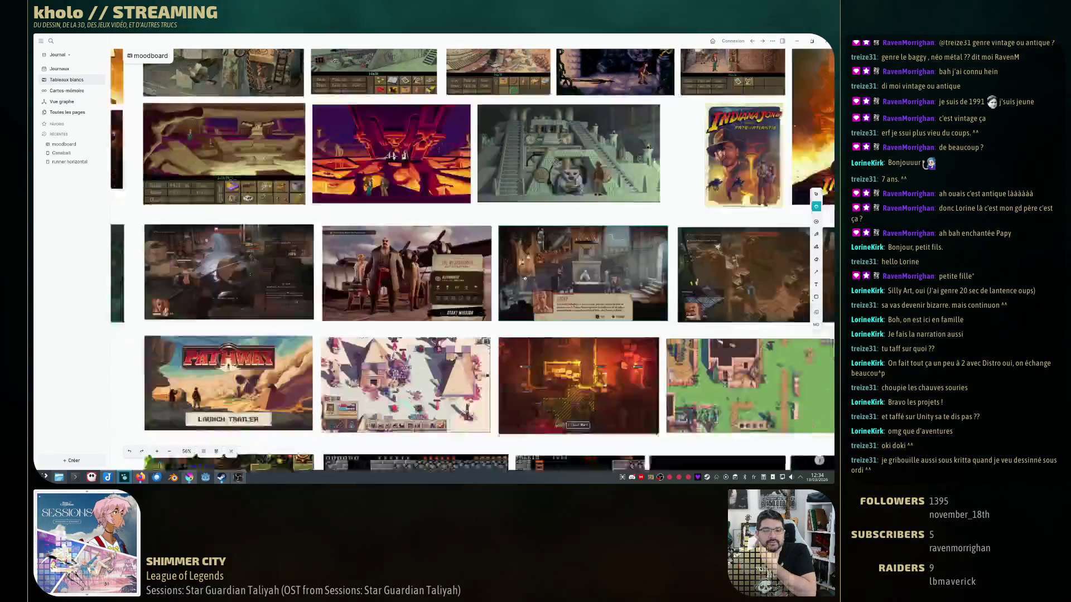
scroll(557, 295, "down", 2)
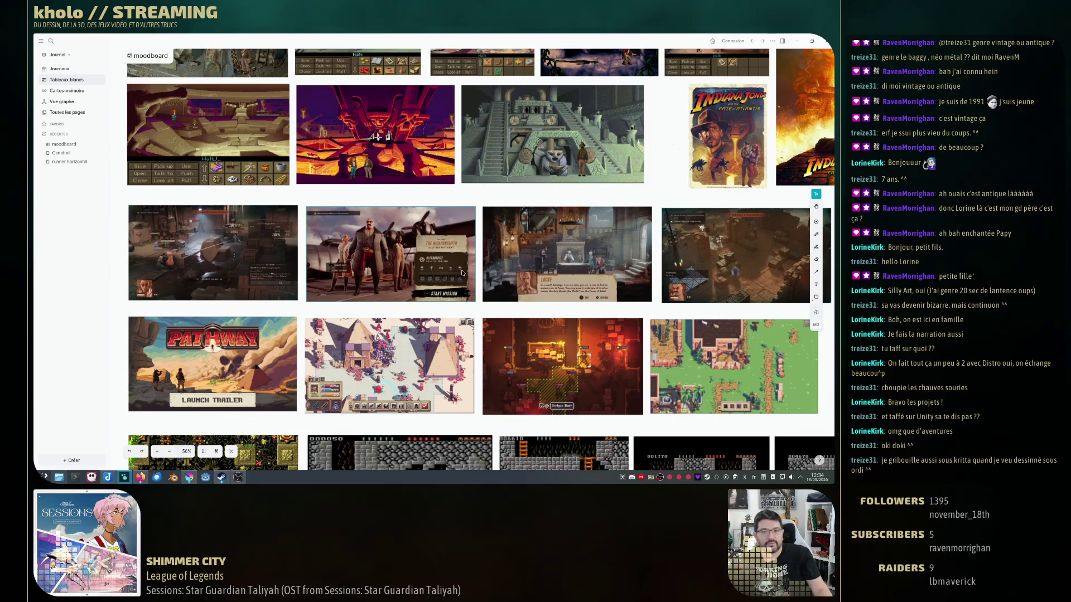
scroll(473, 276, "down", 3)
scroll(521, 262, "down", 2)
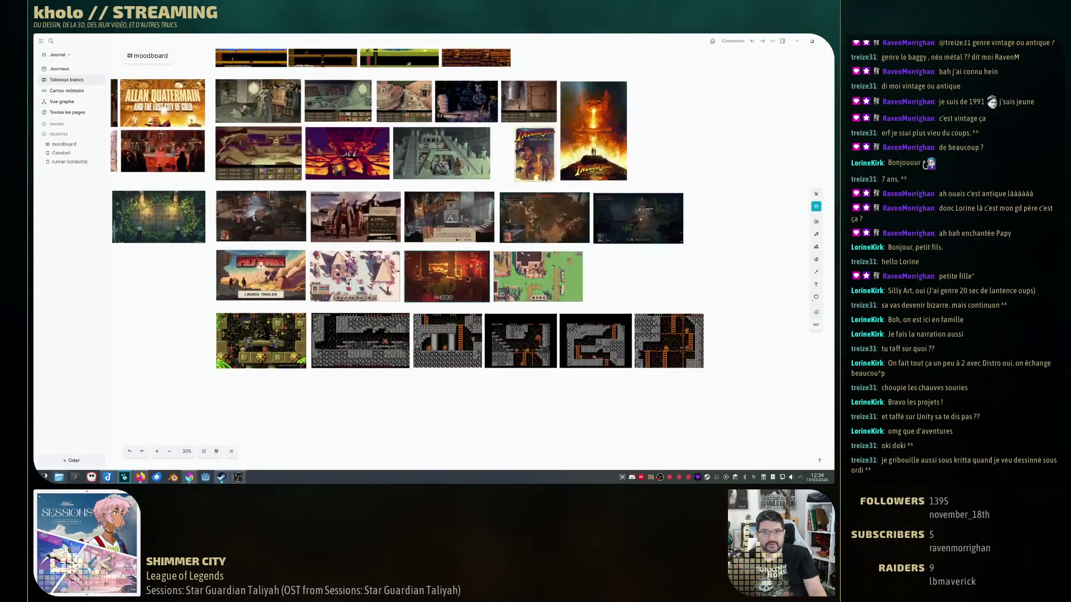
scroll(469, 301, "down", 2)
scroll(444, 330, "down", 2)
scroll(493, 340, "up", 3)
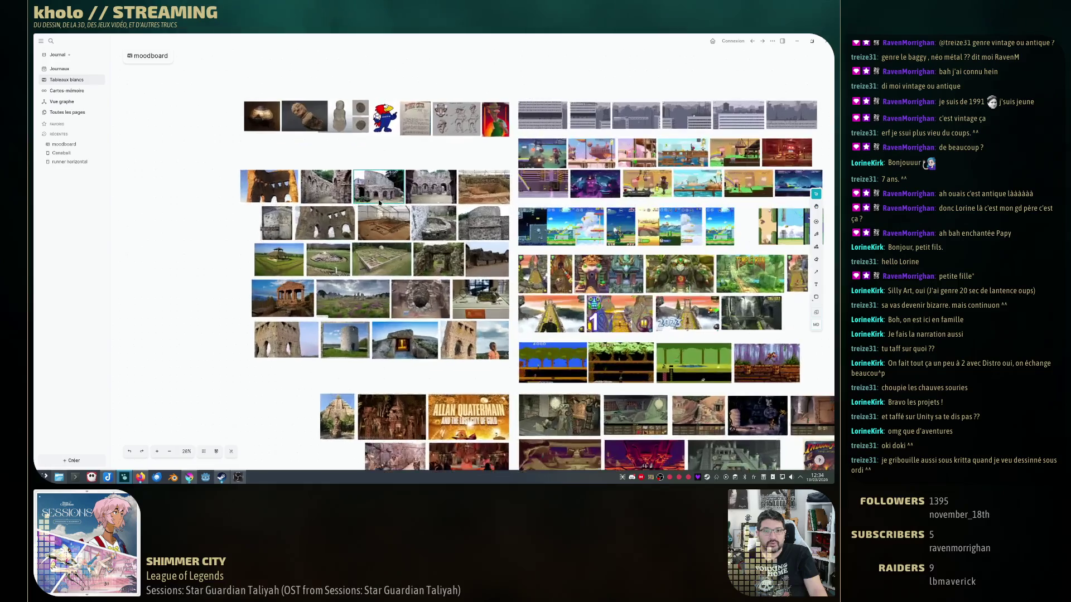
scroll(436, 285, "up", 3)
scroll(431, 289, "up", 3)
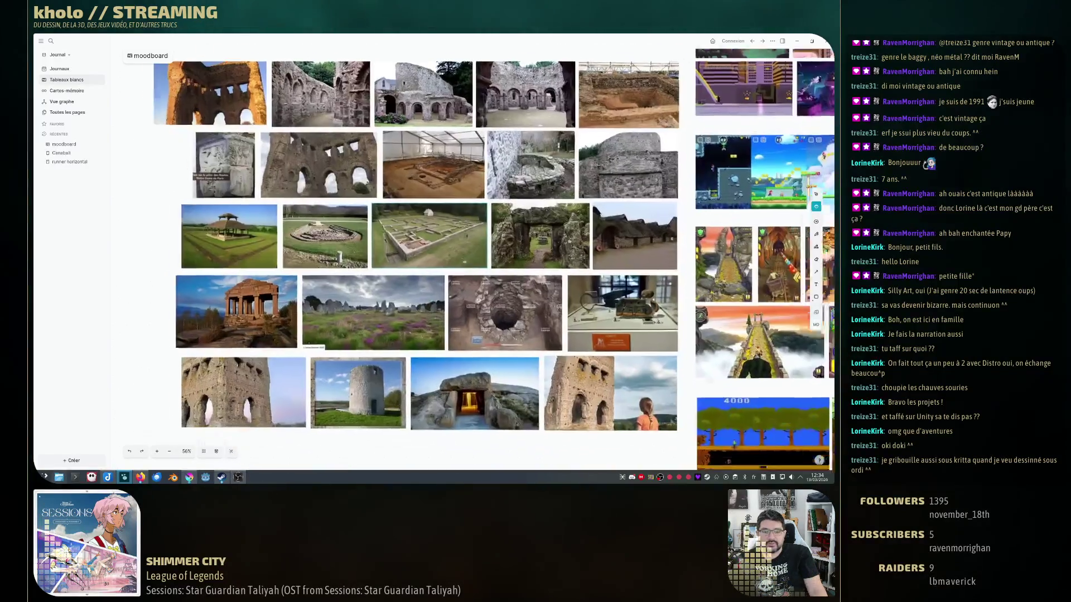
mouse_move(432, 289)
left_mouse_down()
mouse_move(507, 287)
mouse_move(456, 238)
left_mouse_up()
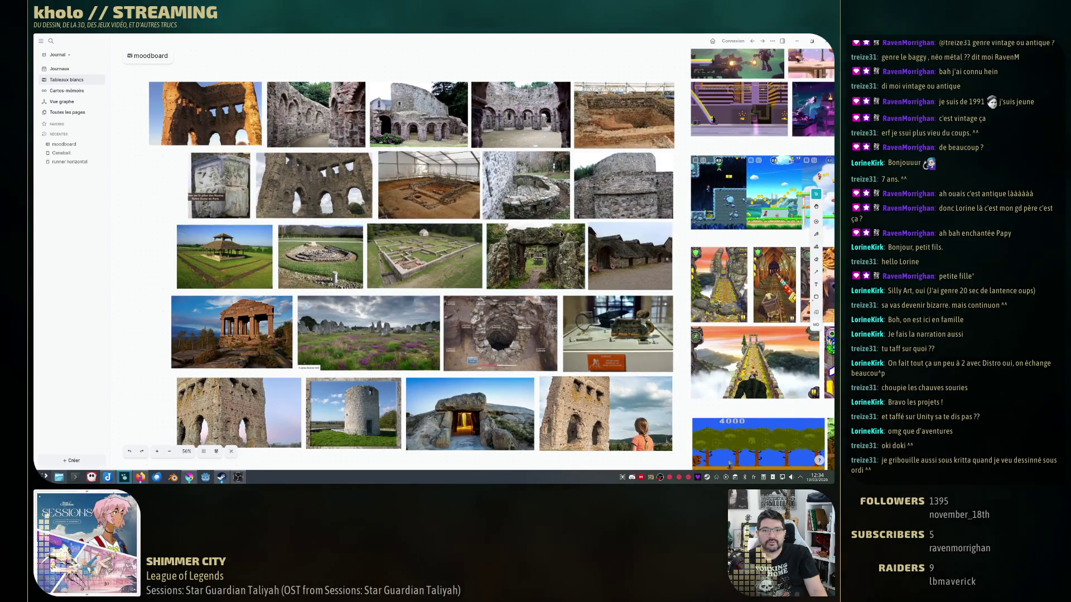
scroll(558, 251, "up", 3)
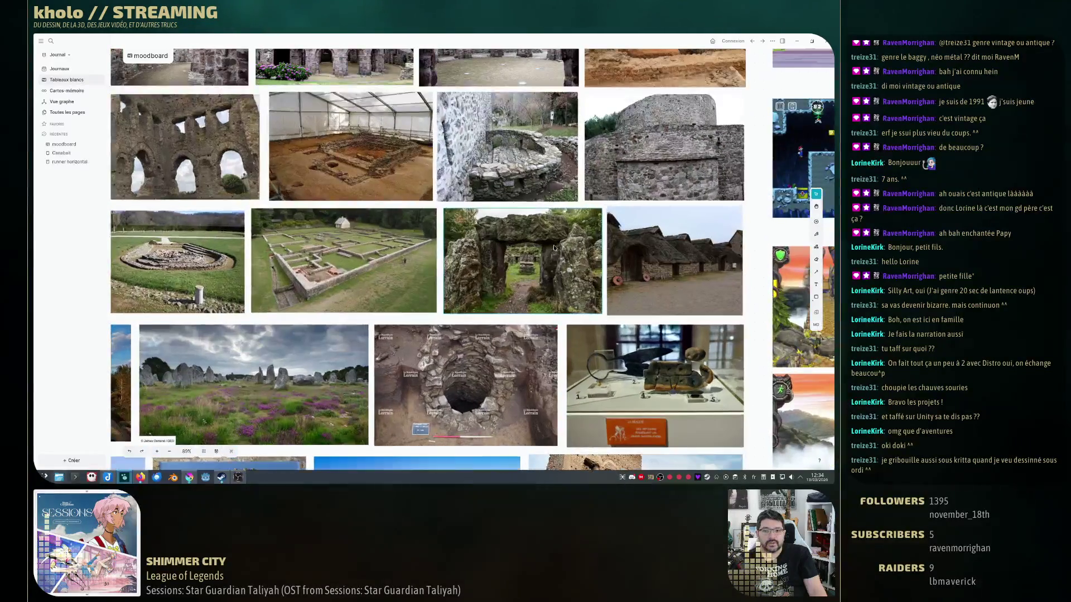
scroll(553, 246, "down", 3)
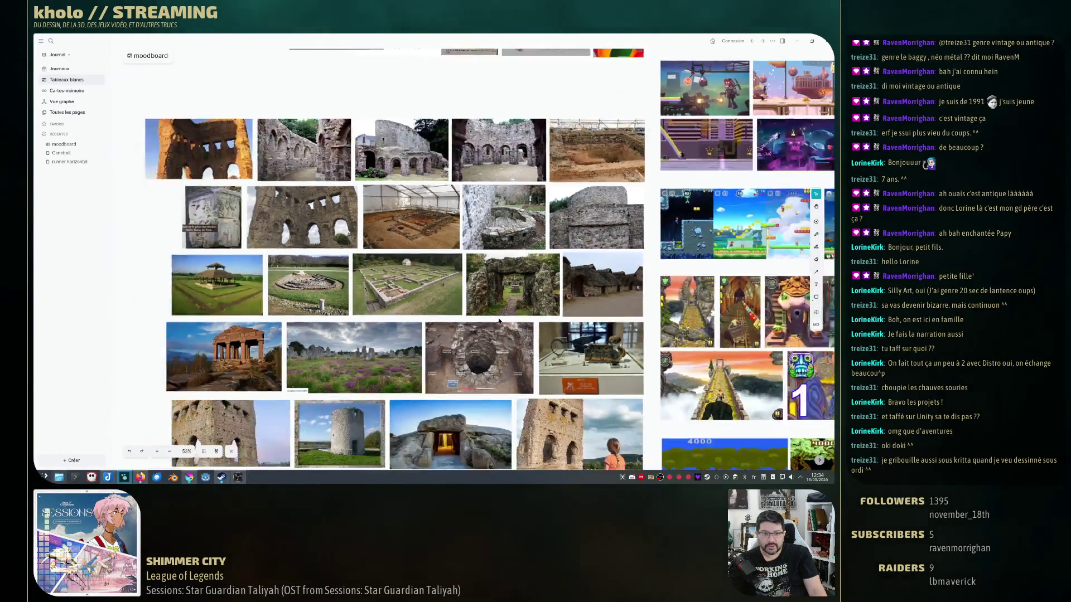
scroll(519, 318, "down", 3)
scroll(501, 344, "up", 3)
scroll(469, 293, "down", 3)
scroll(444, 260, "down", 3)
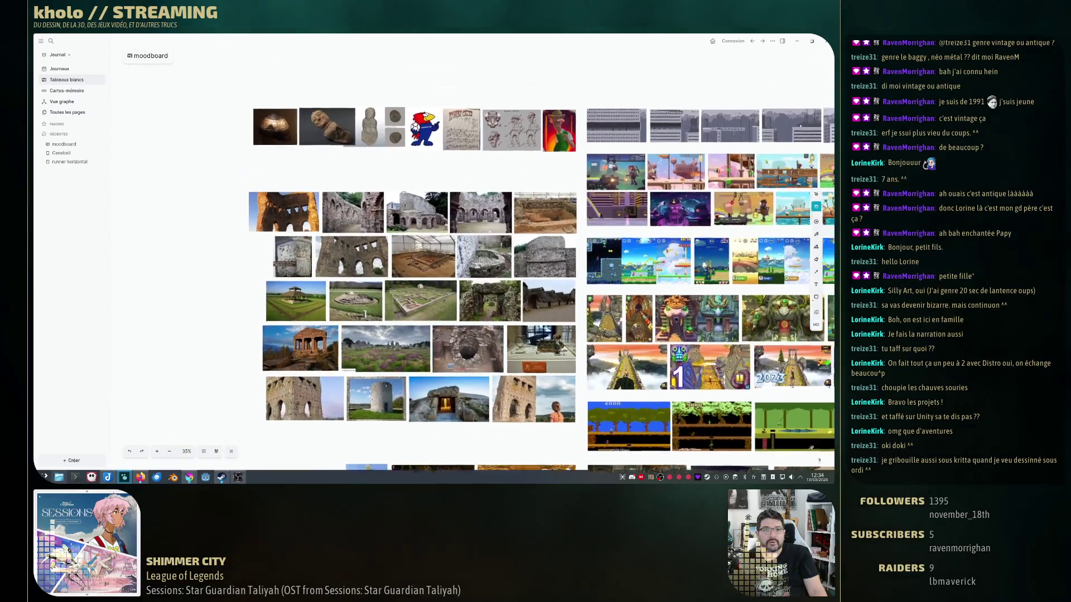
scroll(440, 255, "up", 3)
scroll(452, 268, "up", 3)
scroll(477, 285, "up", 3)
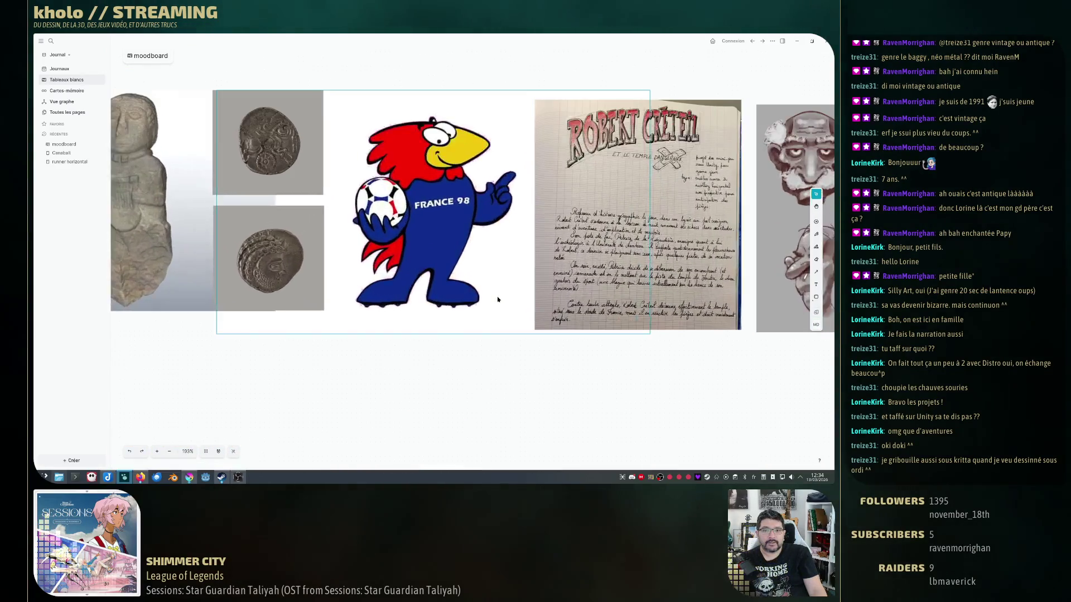
scroll(498, 299, "down", 3)
scroll(499, 299, "down", 3)
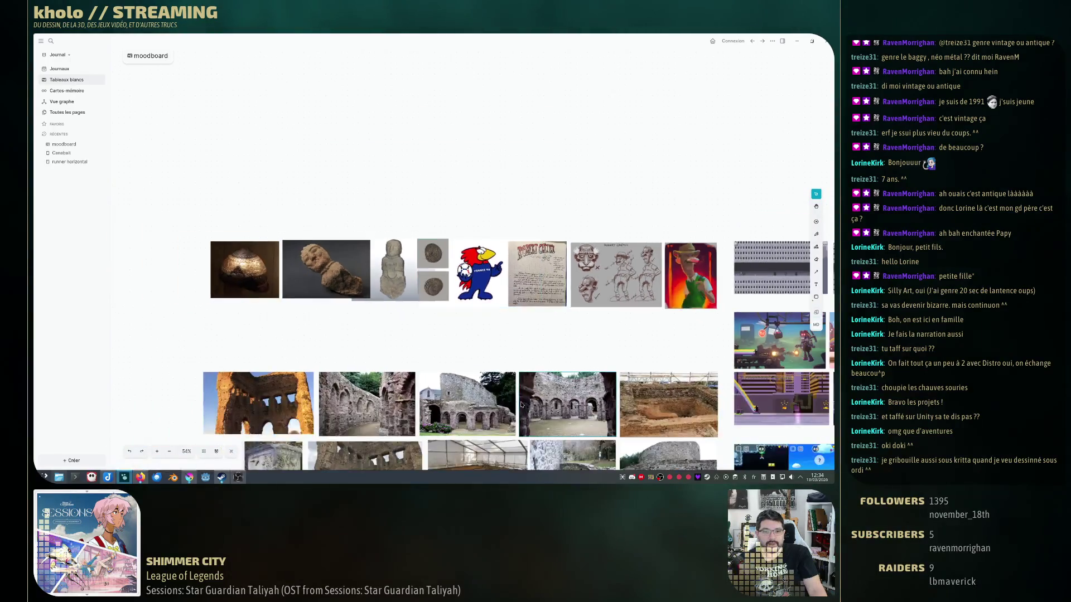
scroll(499, 299, "down", 2)
scroll(499, 298, "up", 3)
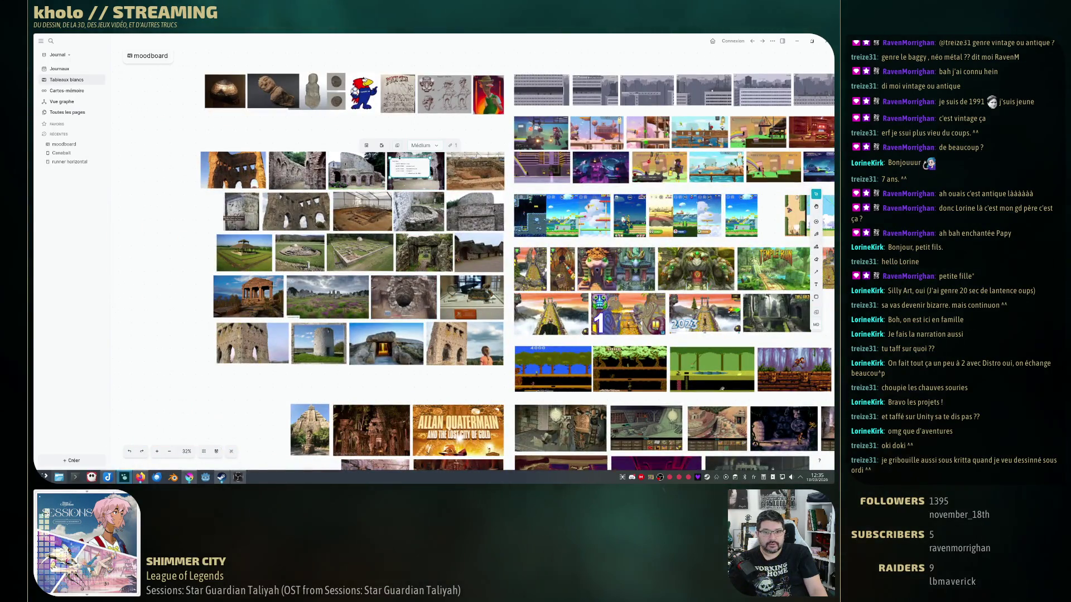
scroll(436, 297, "down", 3)
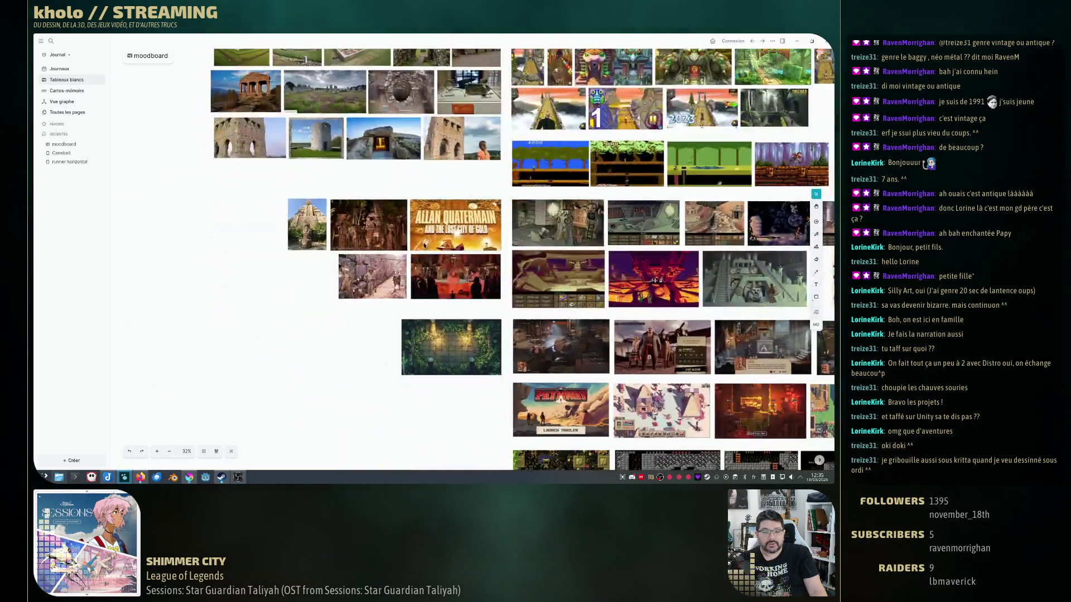
scroll(431, 310, "down", 3)
scroll(426, 322, "up", 2)
scroll(410, 276, "up", 2)
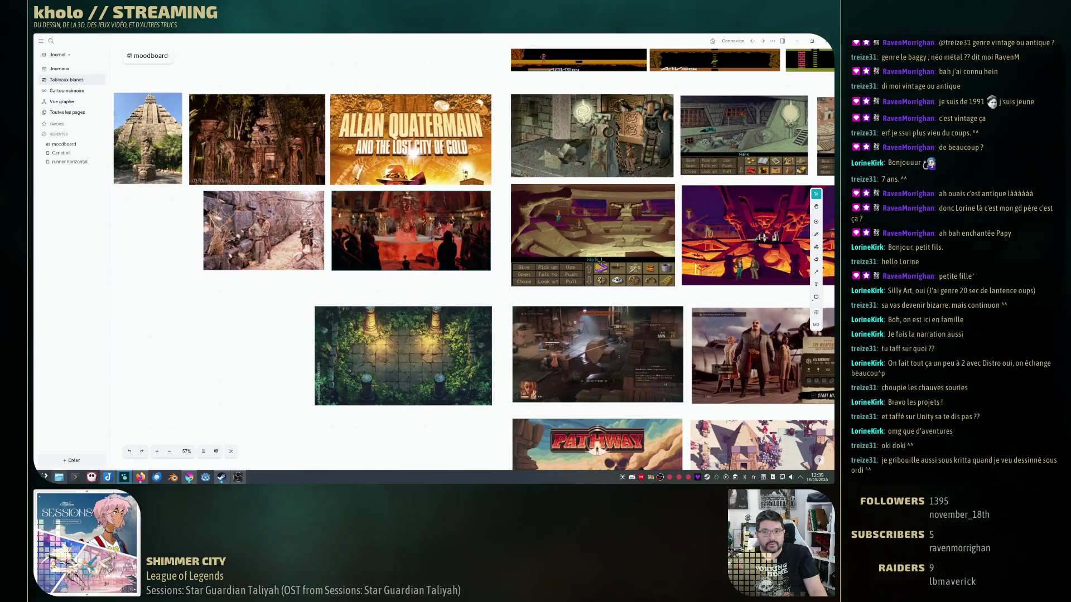
scroll(532, 288, "right", 3)
scroll(531, 289, "right", 5)
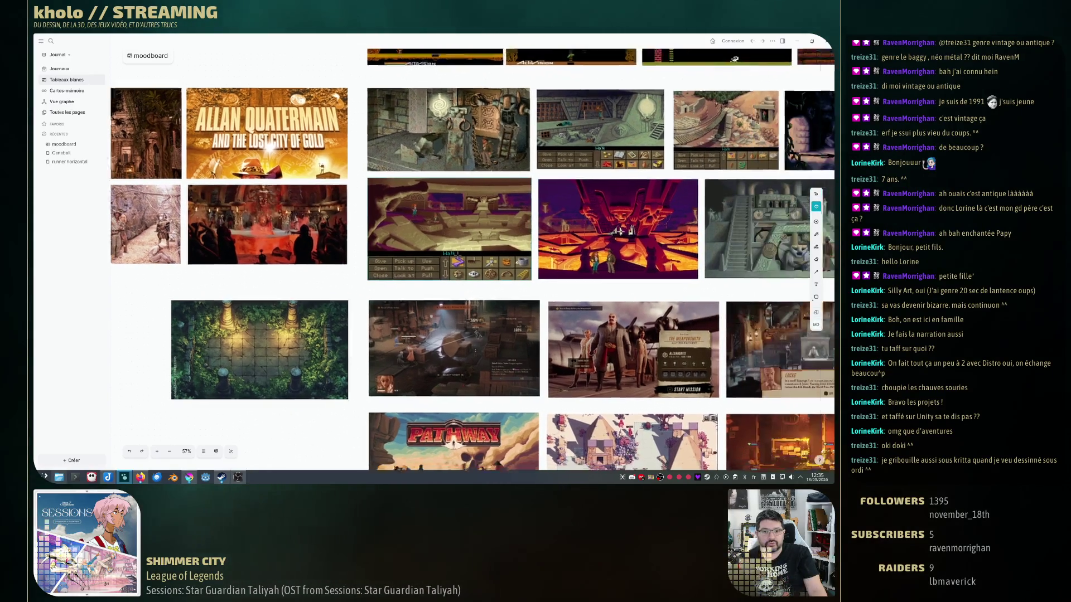
scroll(544, 251, "right", 5)
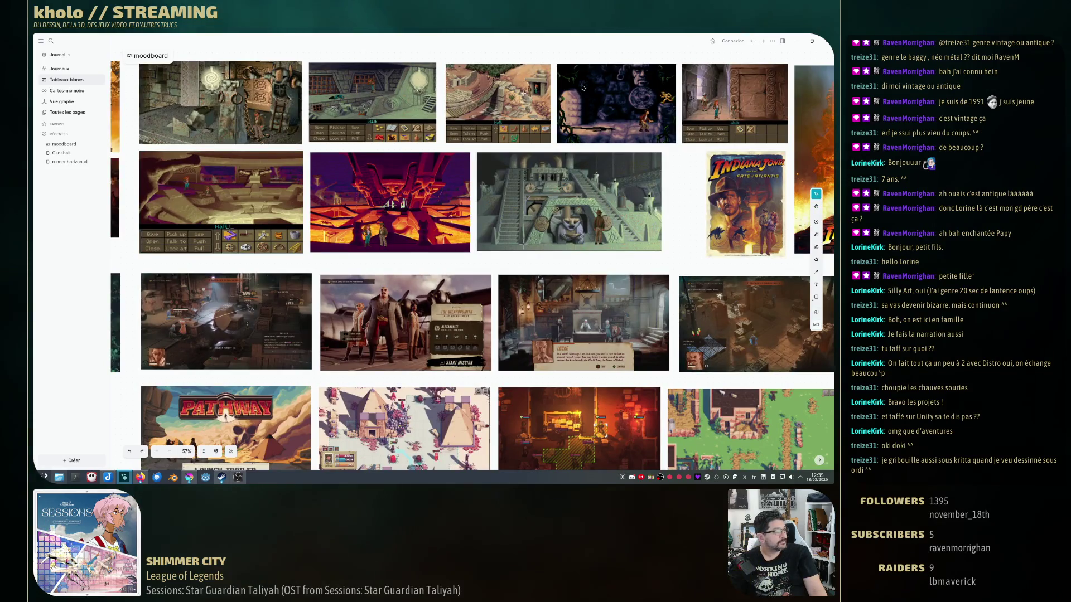
scroll(504, 247, "down", 3)
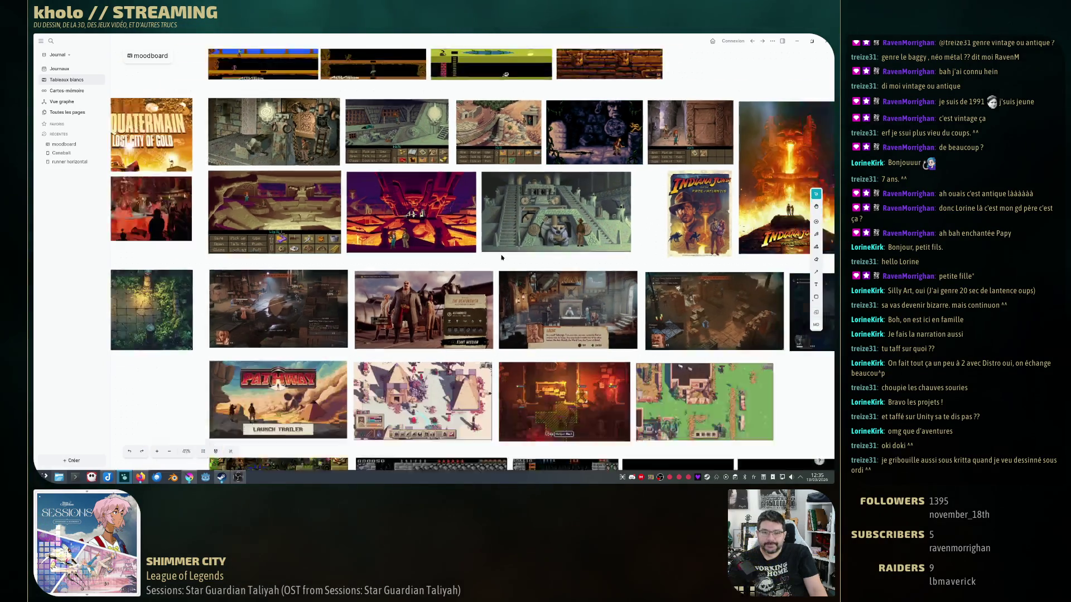
scroll(504, 246, "down", 3)
scroll(504, 247, "down", 2)
scroll(504, 247, "down", 2)
scroll(504, 247, "down", 2)
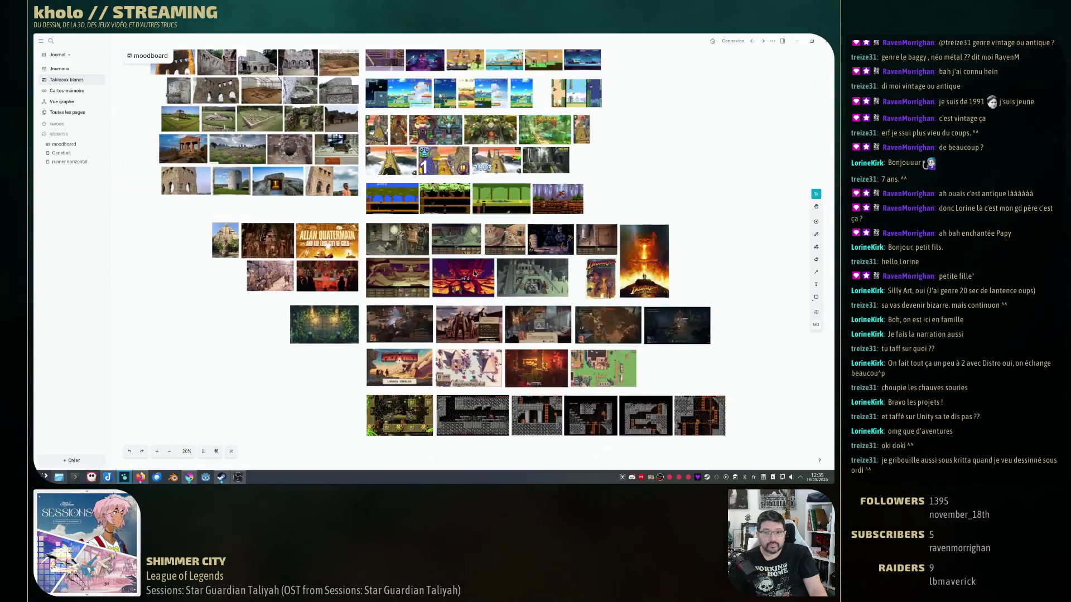
scroll(504, 247, "down", 2)
scroll(504, 247, "down", 1)
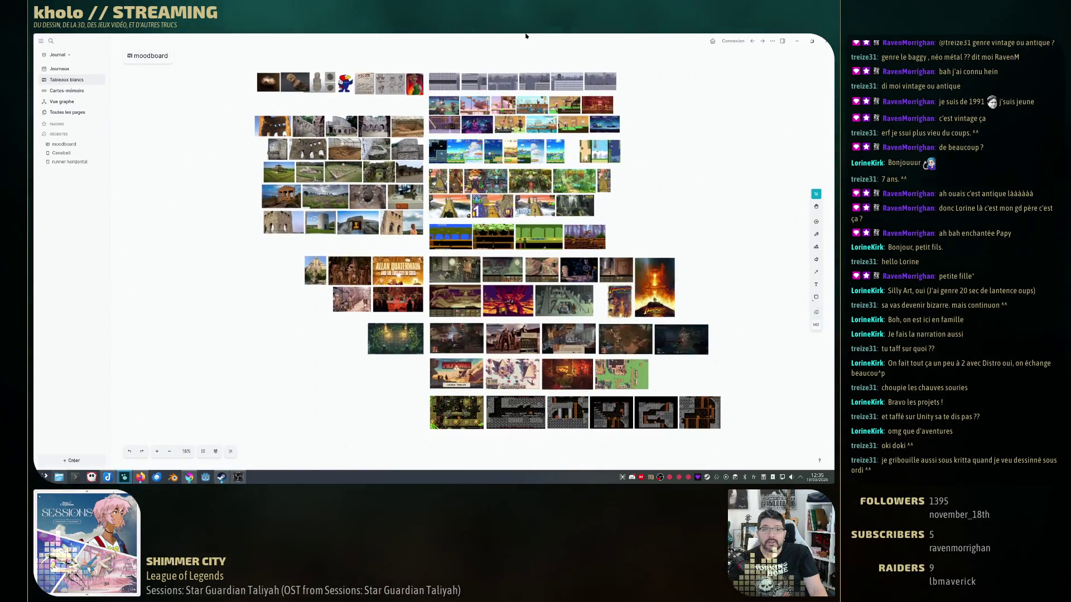
Shrink the moodboard, surface the Kanban board, and bring up the game design outline in Ghostwriter.
double_click(435, 40)
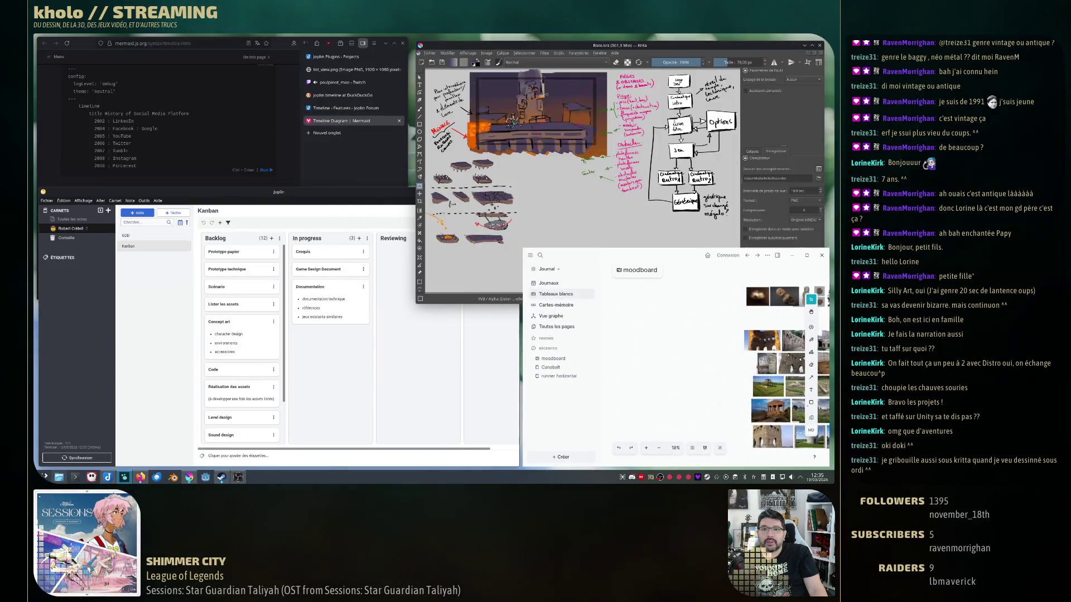
left_click(309, 194)
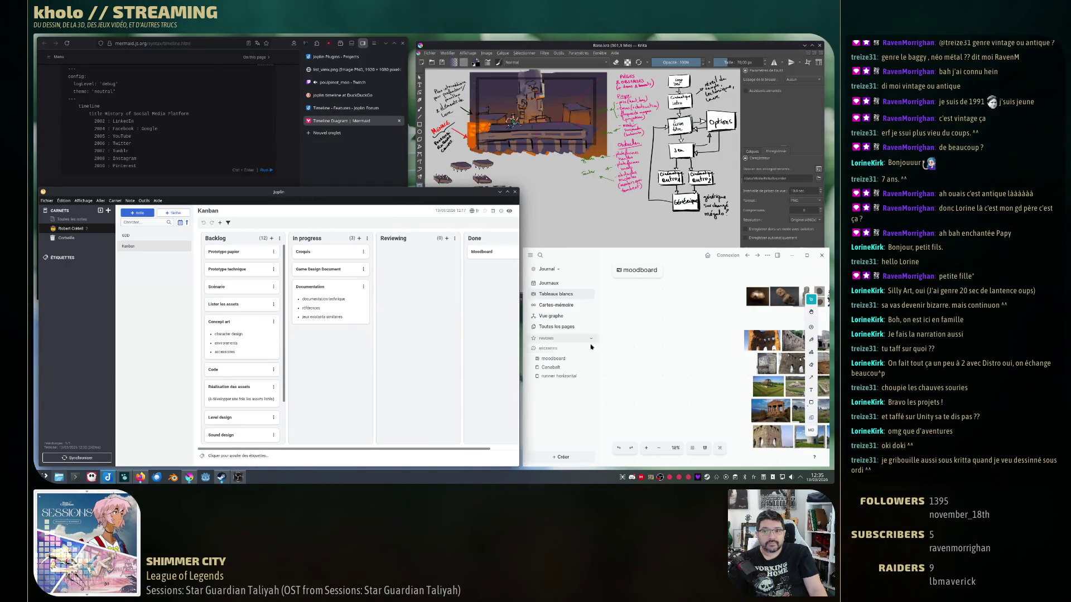
left_click(494, 199)
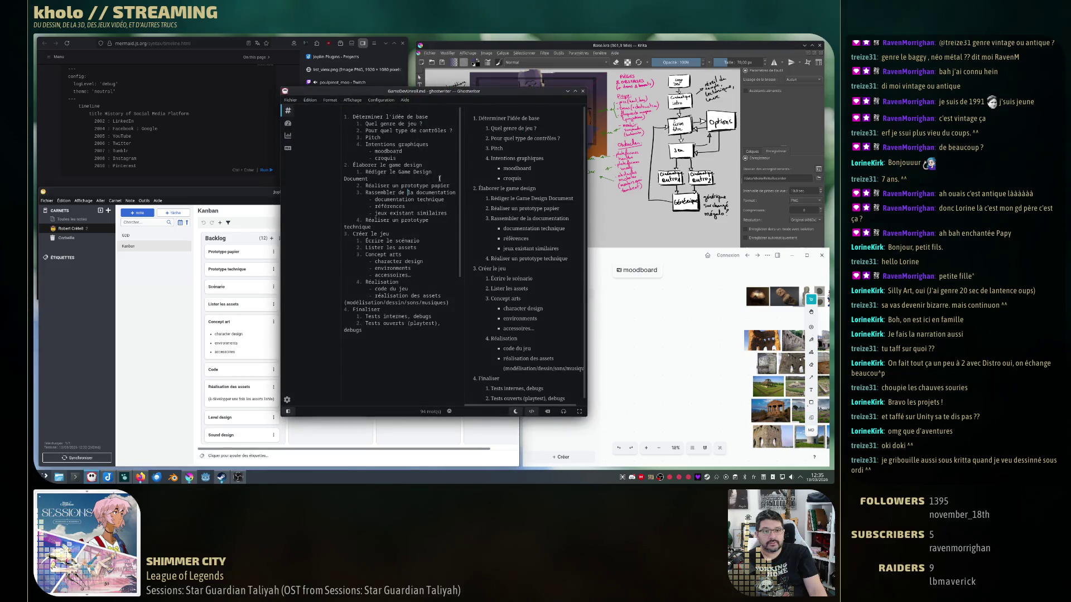
left_click_drag(352, 116, 461, 329)
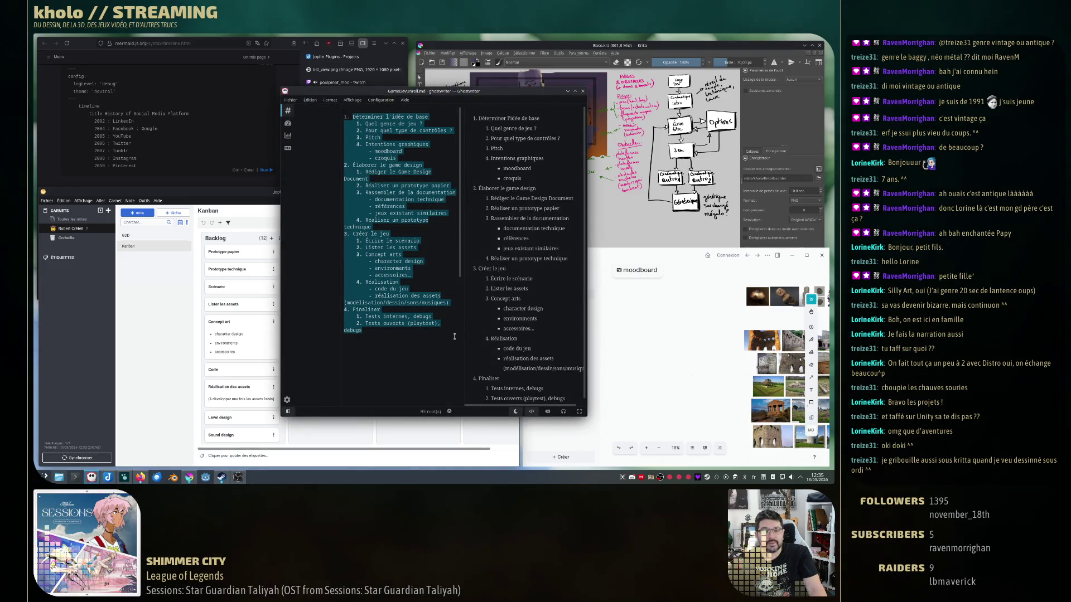
left_click(407, 333)
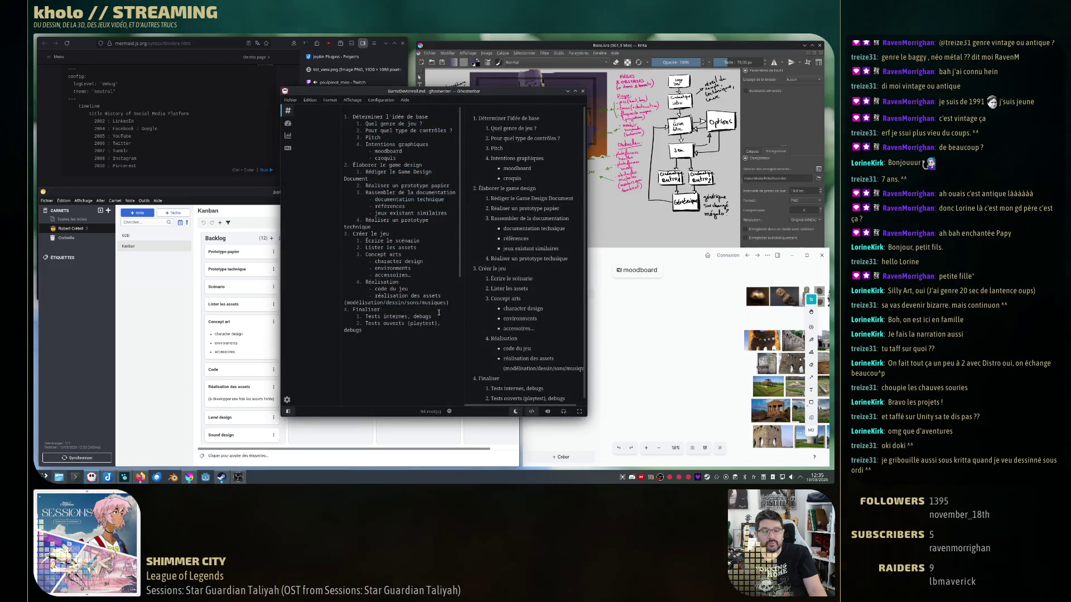
Resize the Ghostwriter outline window wider on both sides after a brief maximize.
double_click(541, 92)
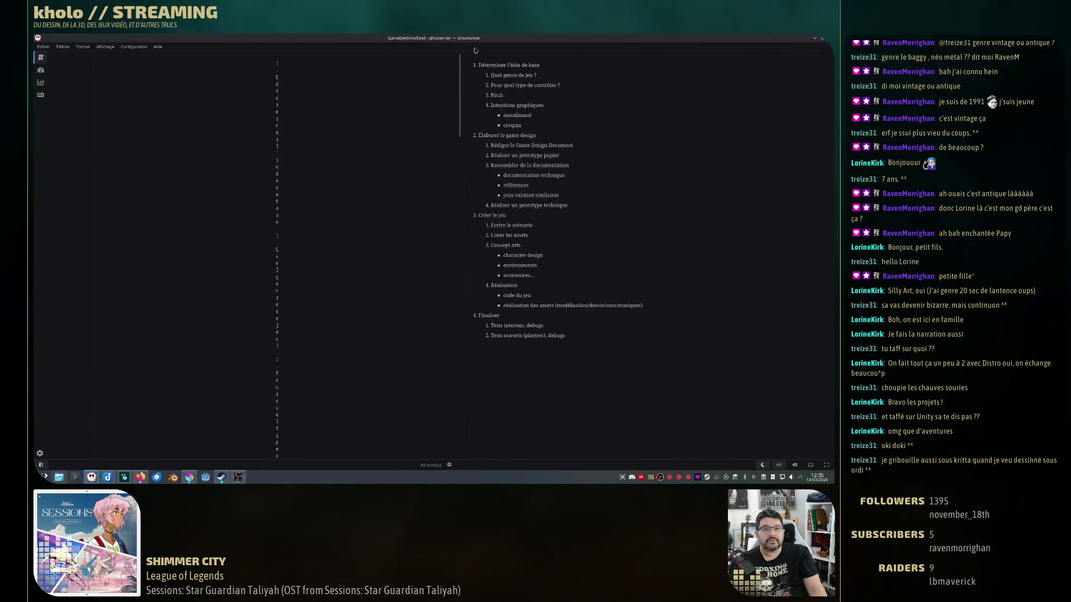
double_click(335, 38)
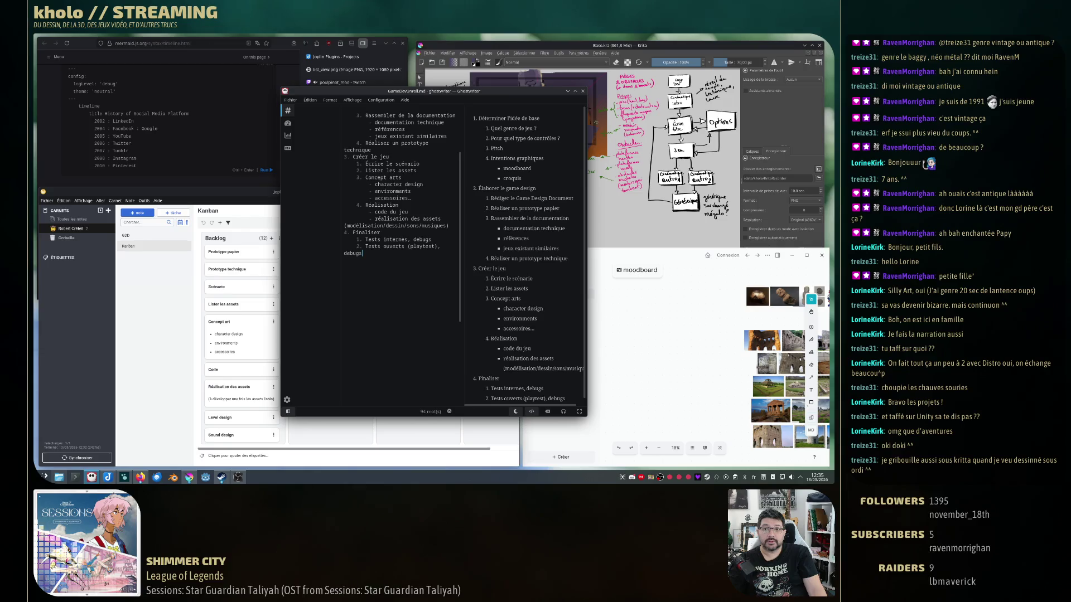
left_click_drag(588, 132, 764, 141)
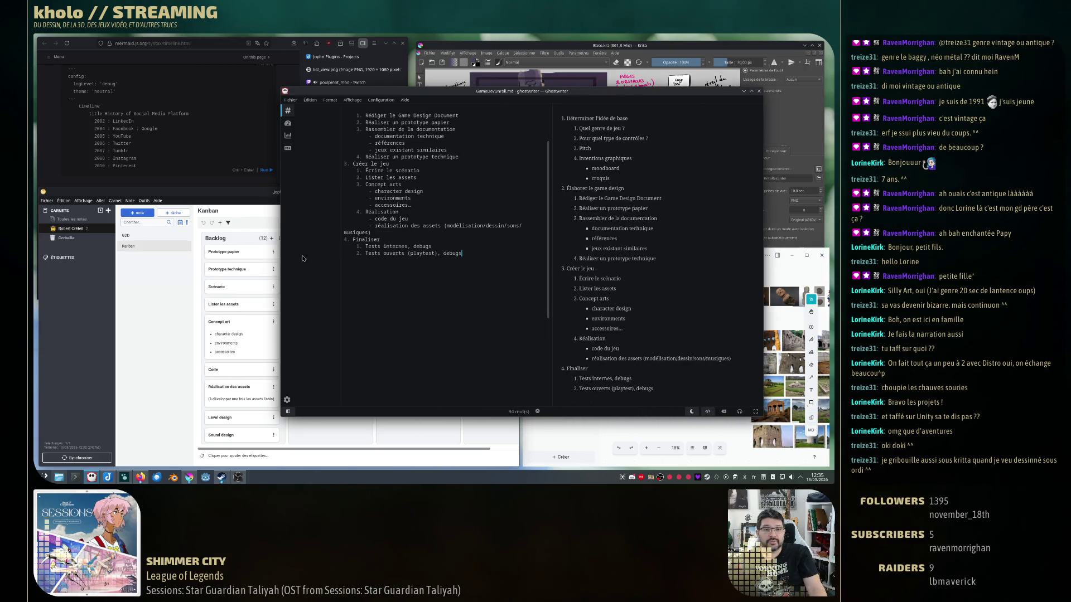
left_click_drag(283, 256, 224, 257)
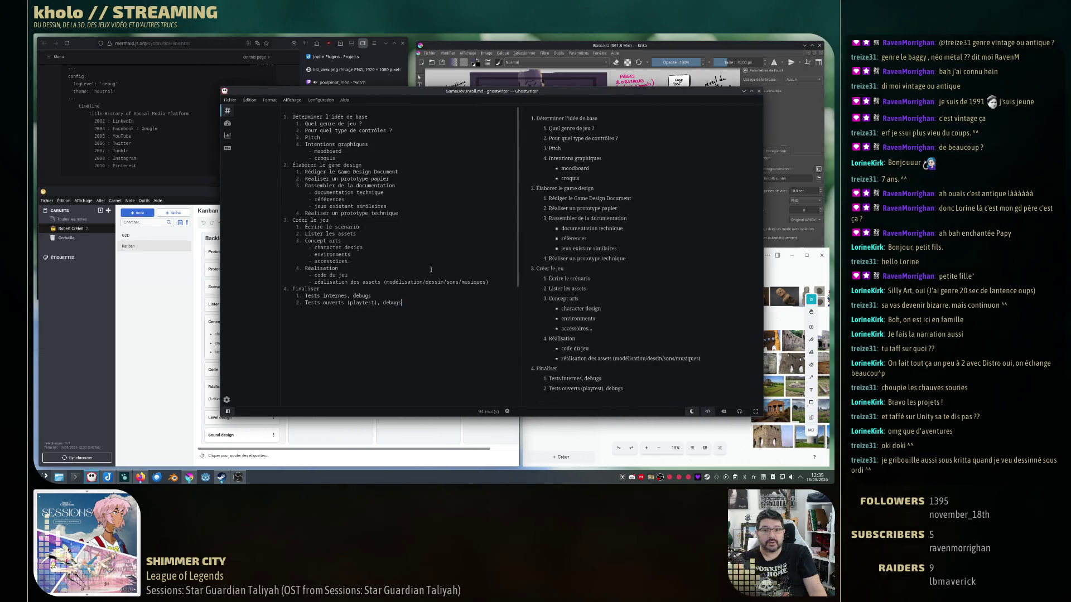
scroll(430, 270, "up", 3)
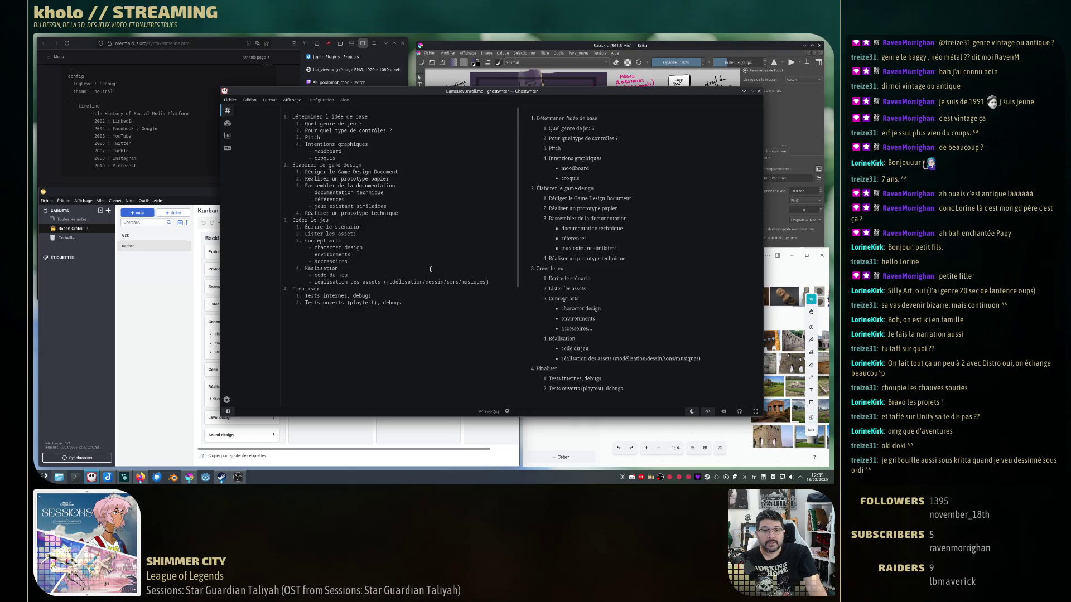
Close the Ghostwriter outline and bring the Krita sketch in front of the Kanban board.
left_click(761, 90)
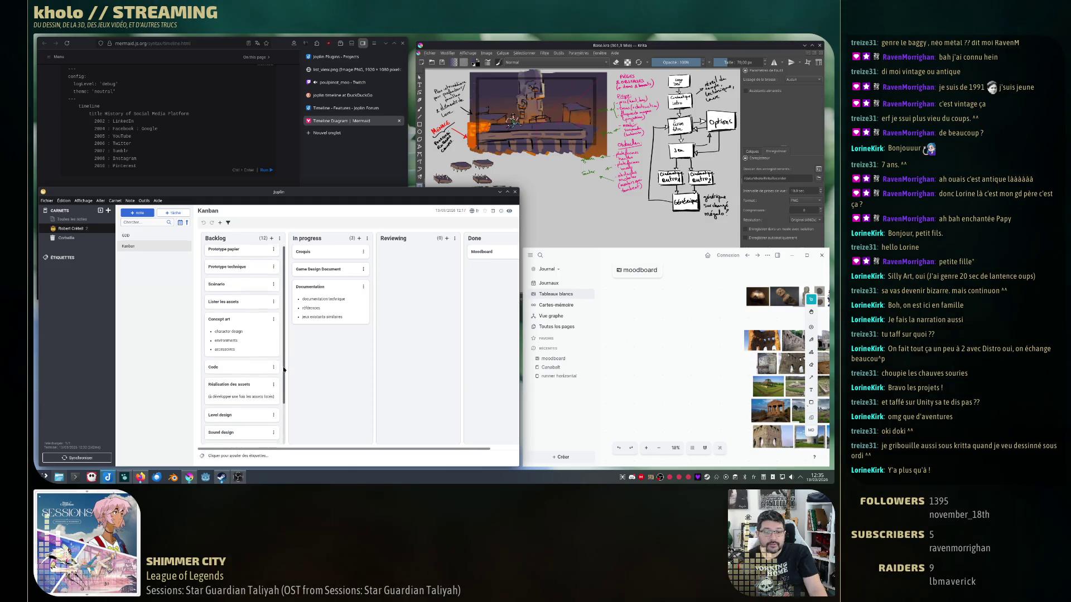
scroll(251, 335, "down", 3)
scroll(251, 318, "up", 3)
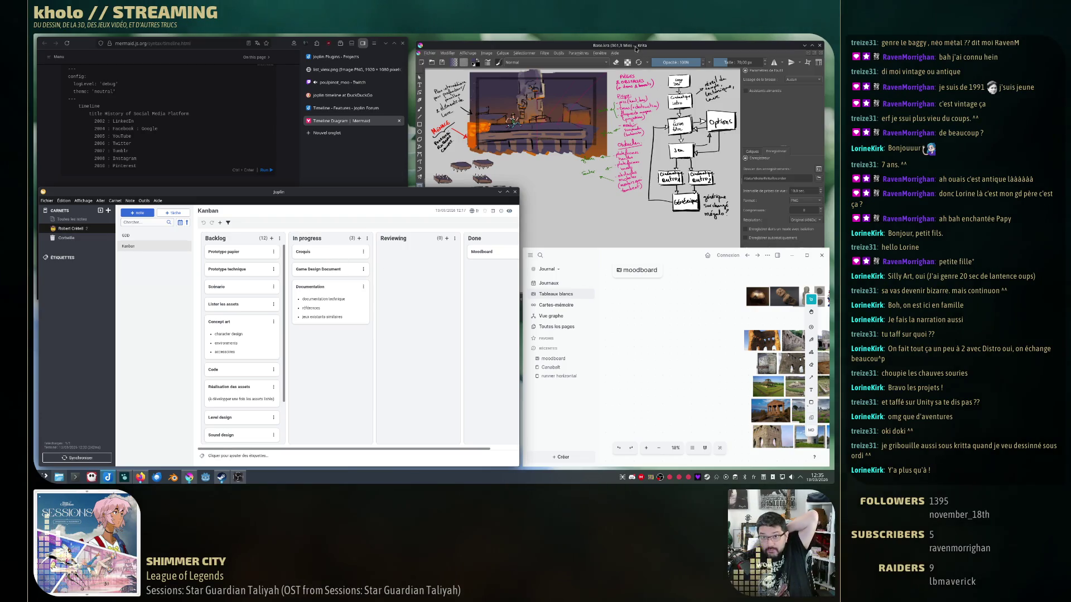
key("alt+Tab")
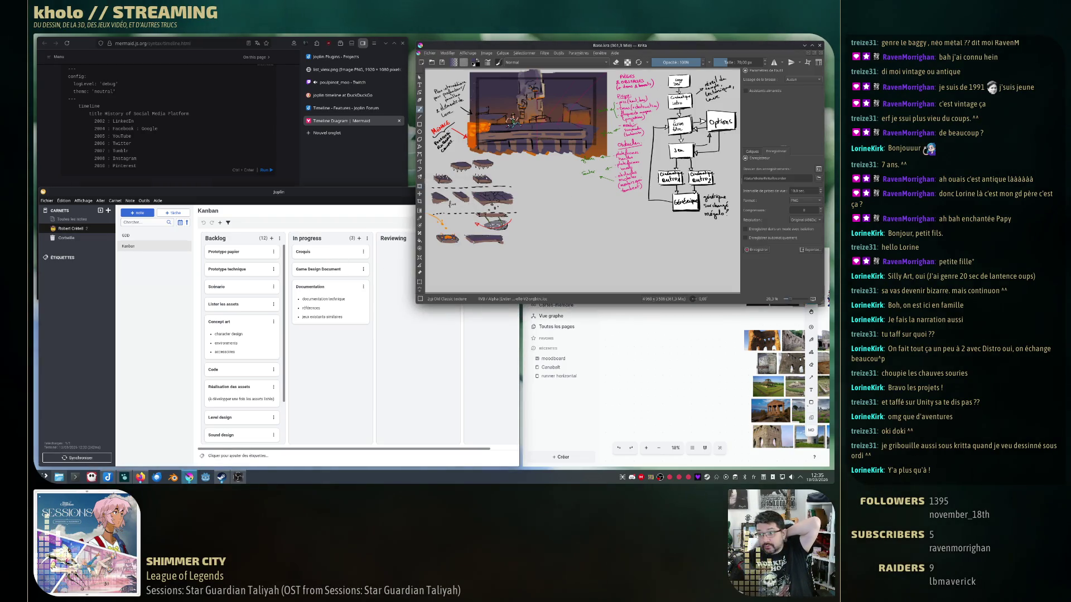
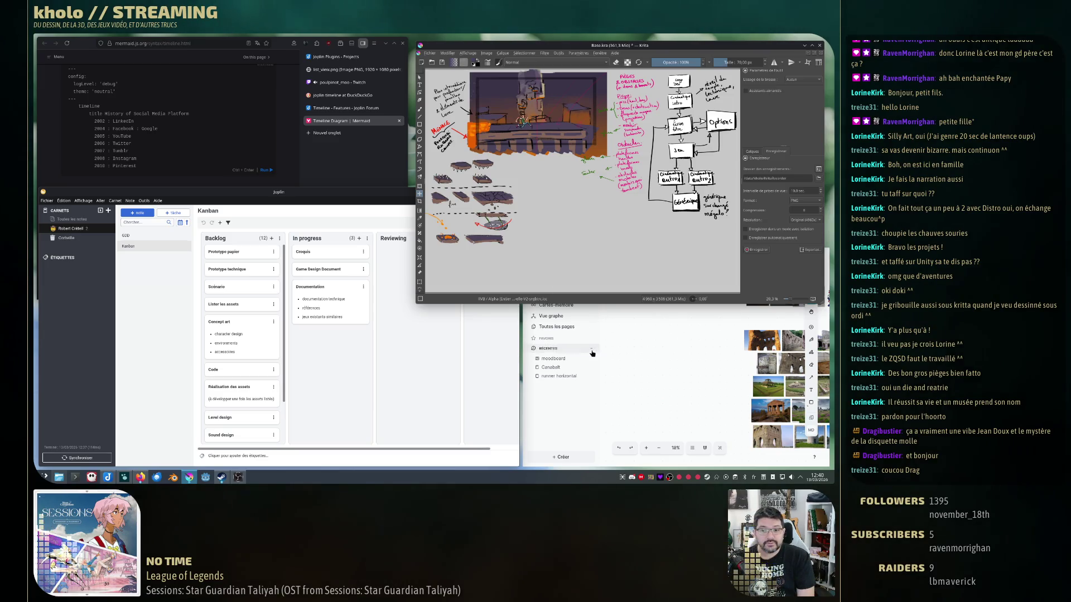
Raise the moodboard whiteboard and pan it until the farmer sketch and painting are in view.
left_click(677, 342)
scroll(674, 345, "down", 3)
left_click_drag(672, 346, 610, 345)
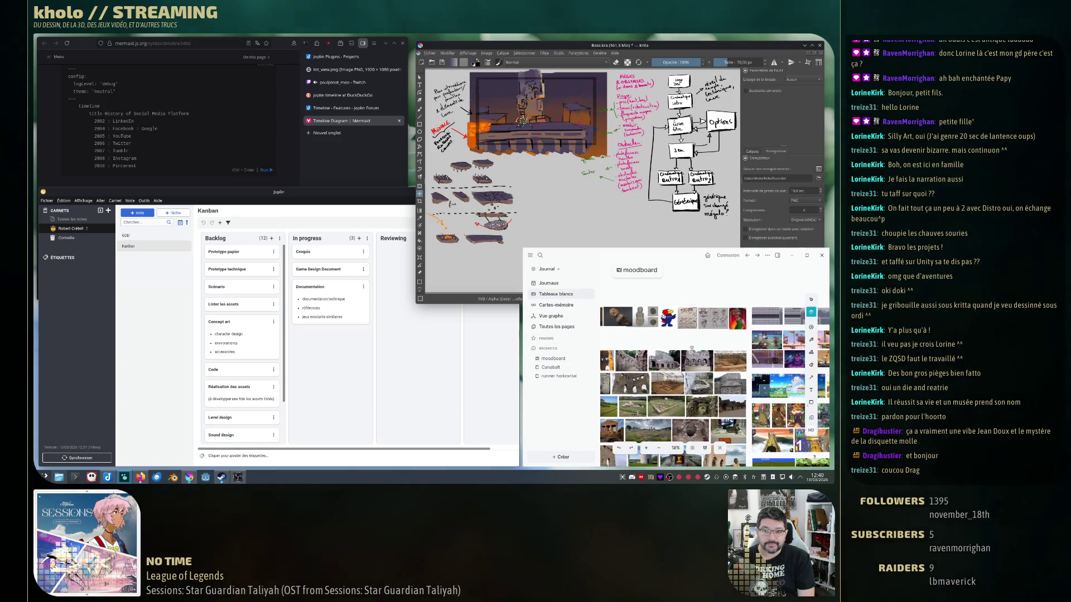
left_click_drag(688, 394, 688, 364)
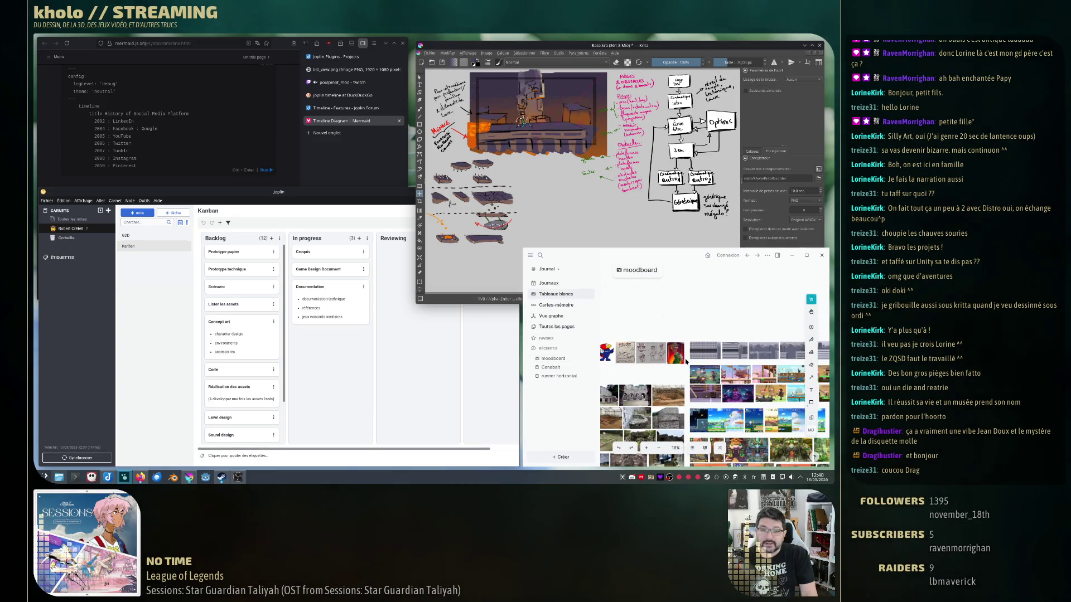
scroll(686, 361, "up", 4)
scroll(688, 365, "up", 4)
scroll(689, 366, "up", 4)
scroll(690, 369, "up", 3)
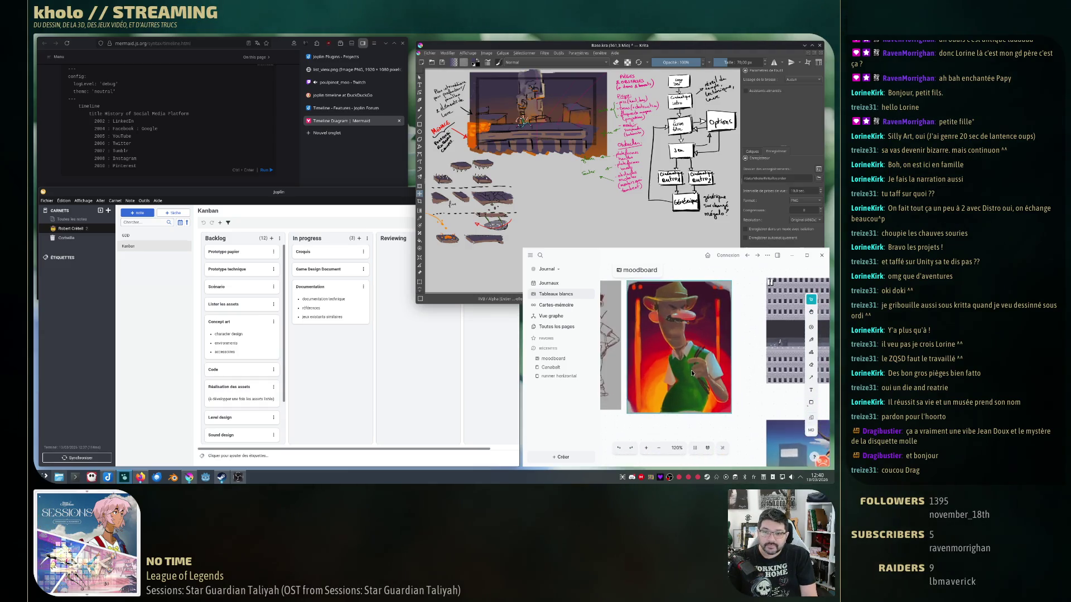
mouse_move(691, 369)
left_mouse_down()
mouse_move(701, 379)
mouse_move(720, 367)
mouse_move(694, 360)
left_mouse_up()
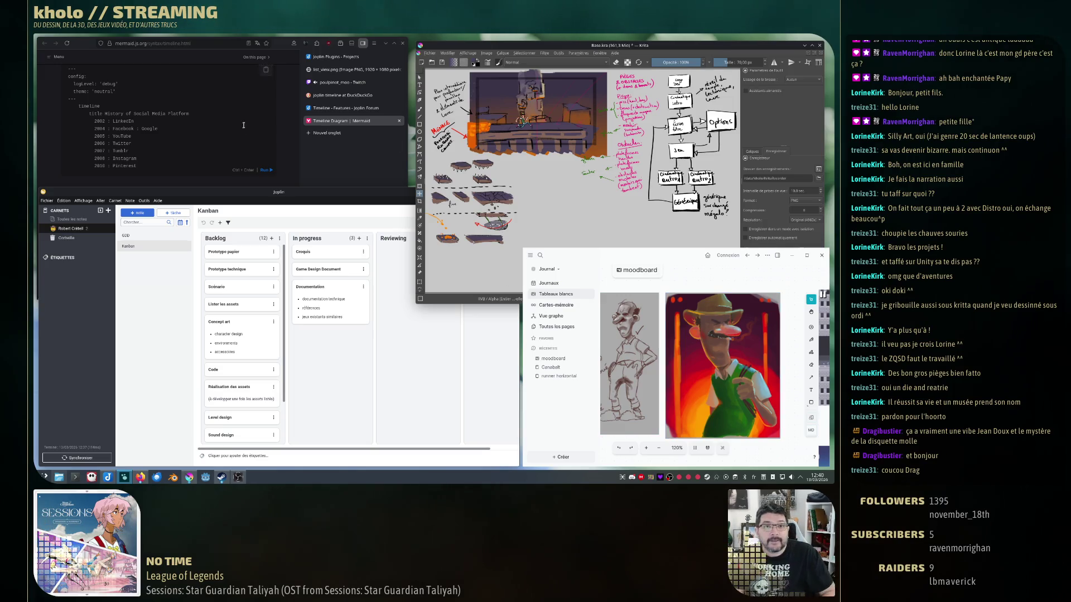
Search the suggested Jean Doux comic title in a new tab and switch to image results.
left_click(328, 132)
type("jean doux et")
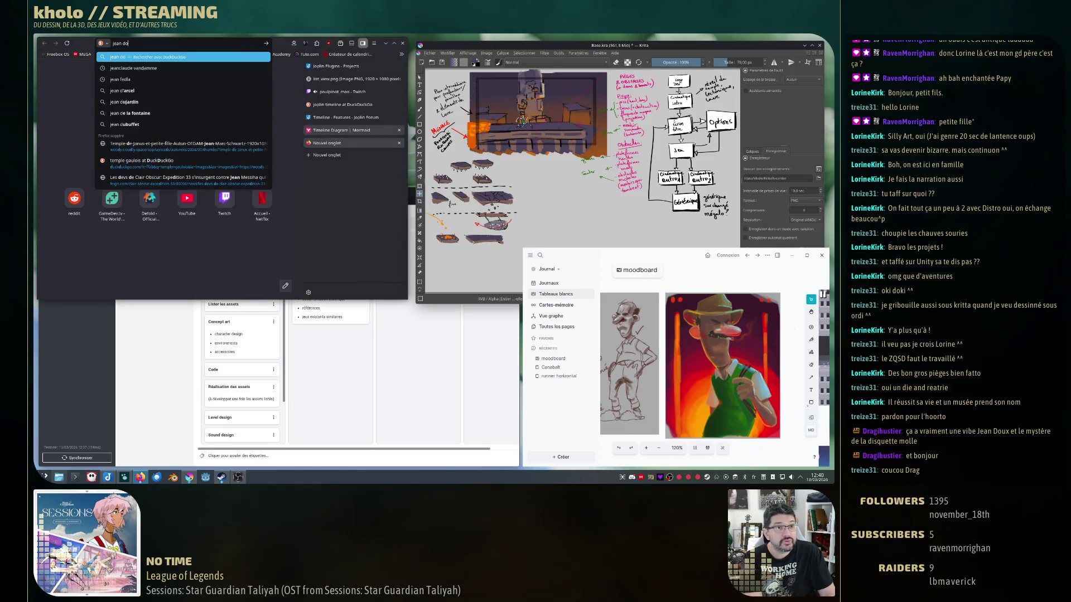
key("Down")
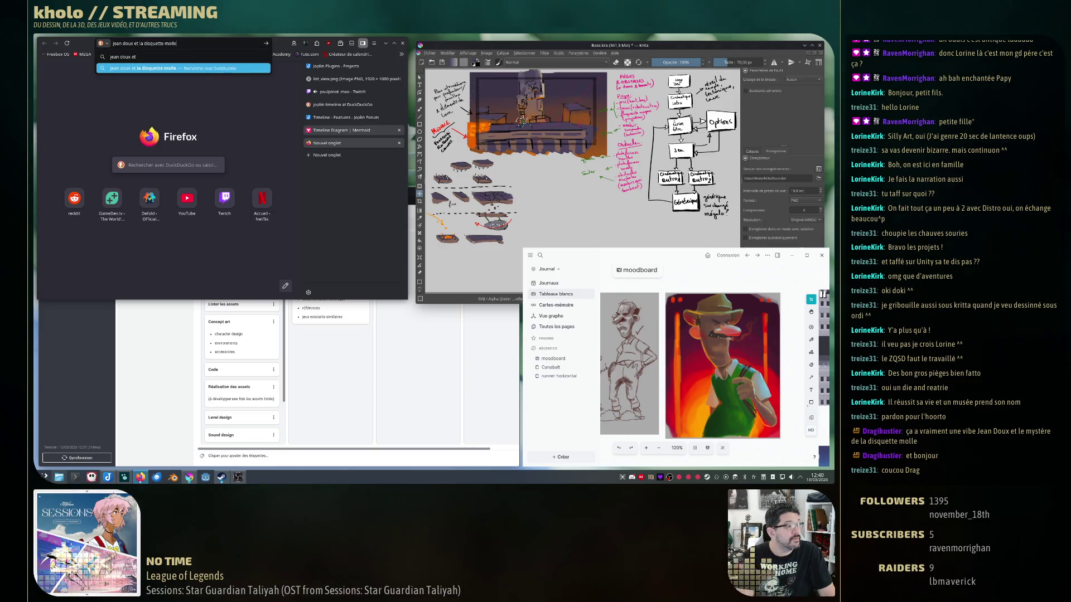
key("Return")
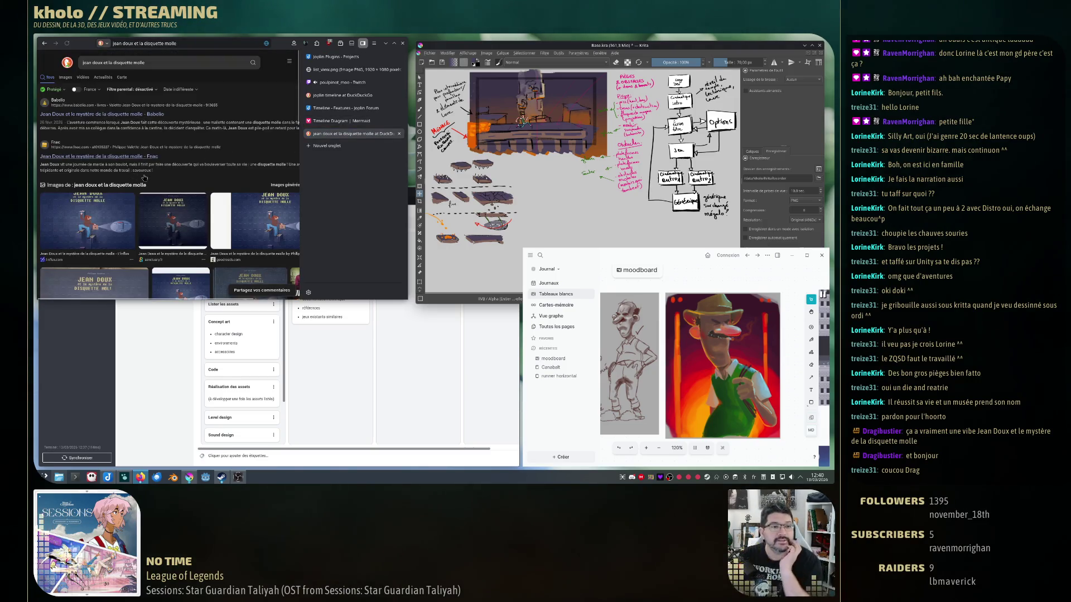
left_click(66, 77)
Step through image previews to the Jean Doux comic page, then return to the Kanban board window.
left_click(90, 138)
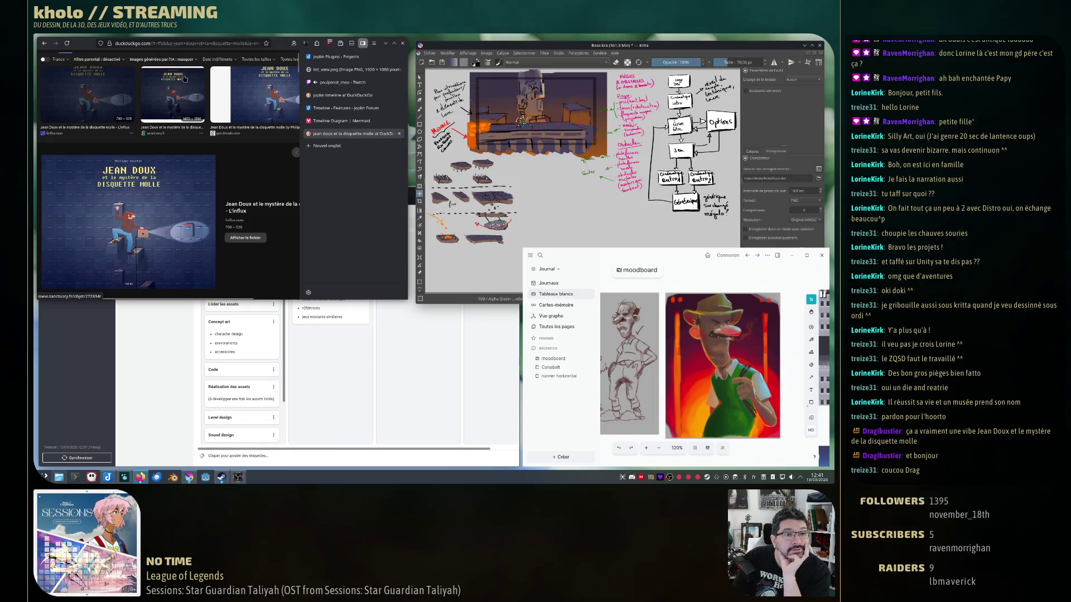
key("Right")
key("Right")
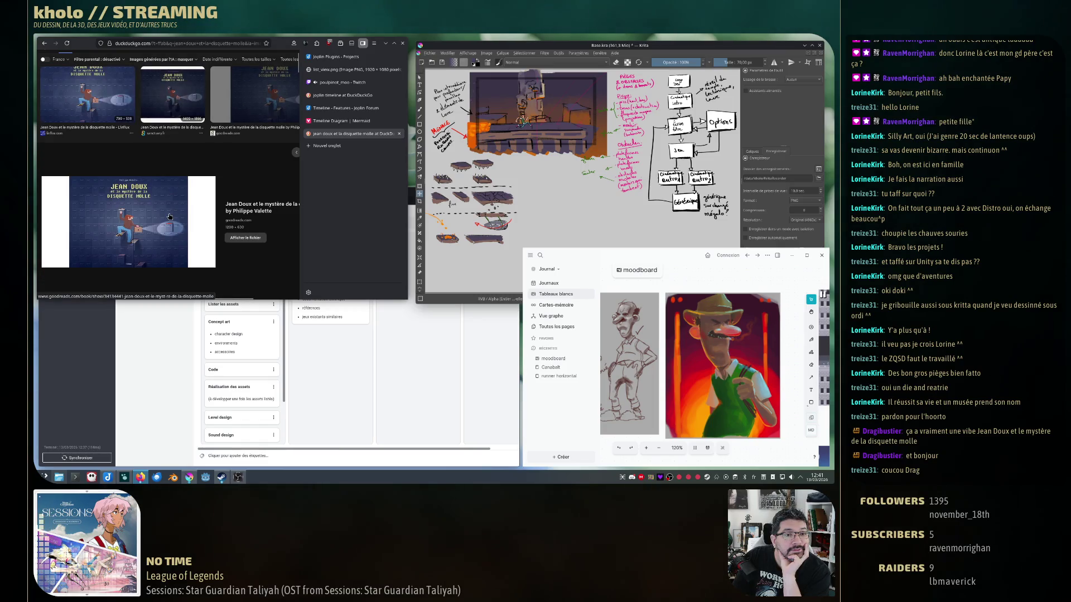
scroll(171, 216, "down", 5)
left_click(126, 152)
scroll(236, 166, "up", 2)
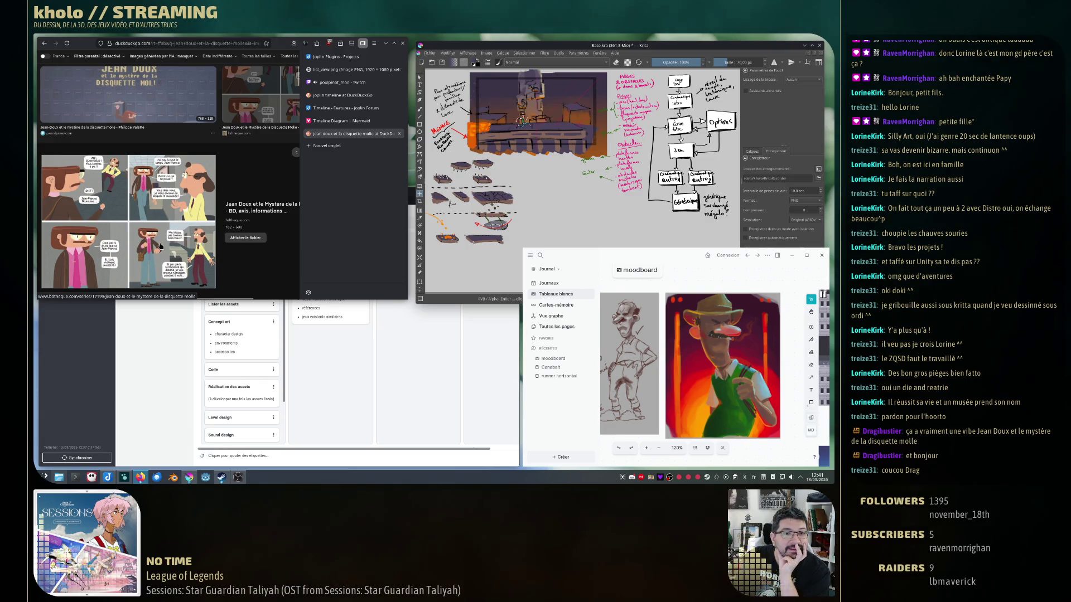
scroll(167, 251, "down", 3)
scroll(165, 243, "down", 3)
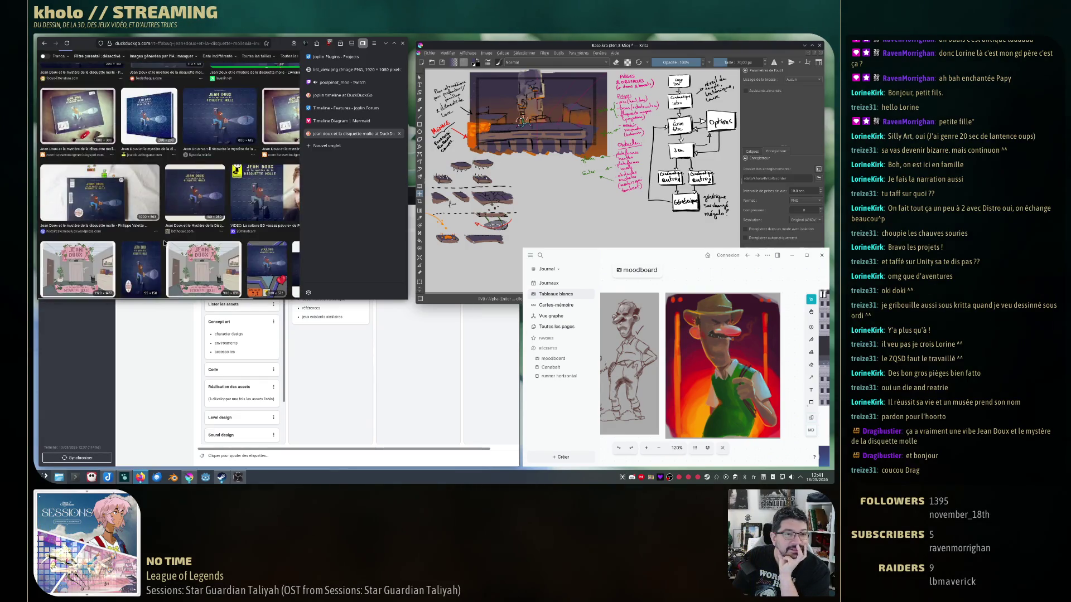
scroll(164, 241, "down", 3)
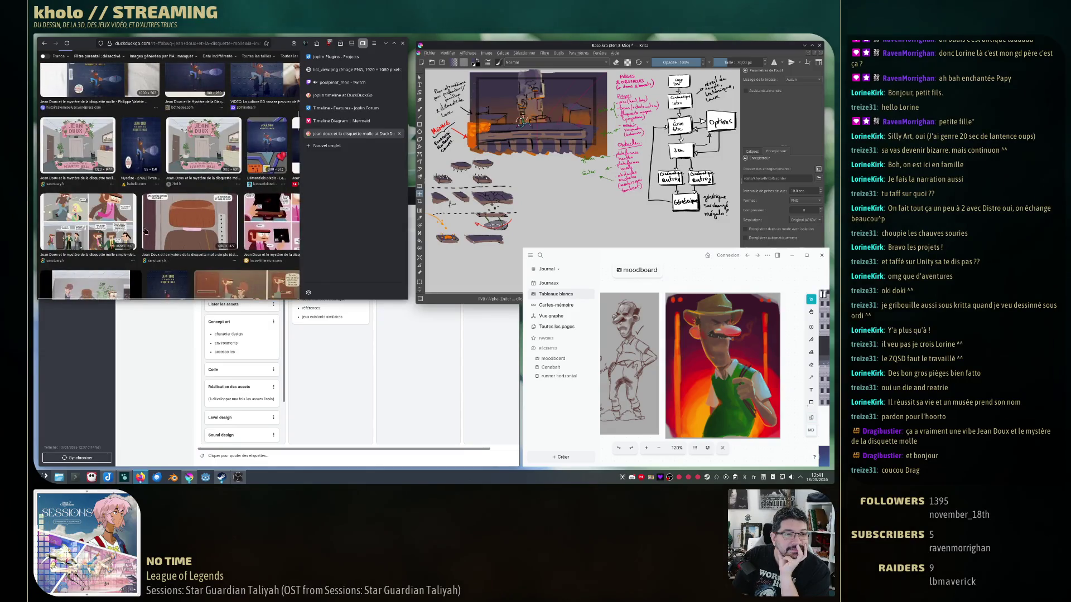
left_click(144, 231)
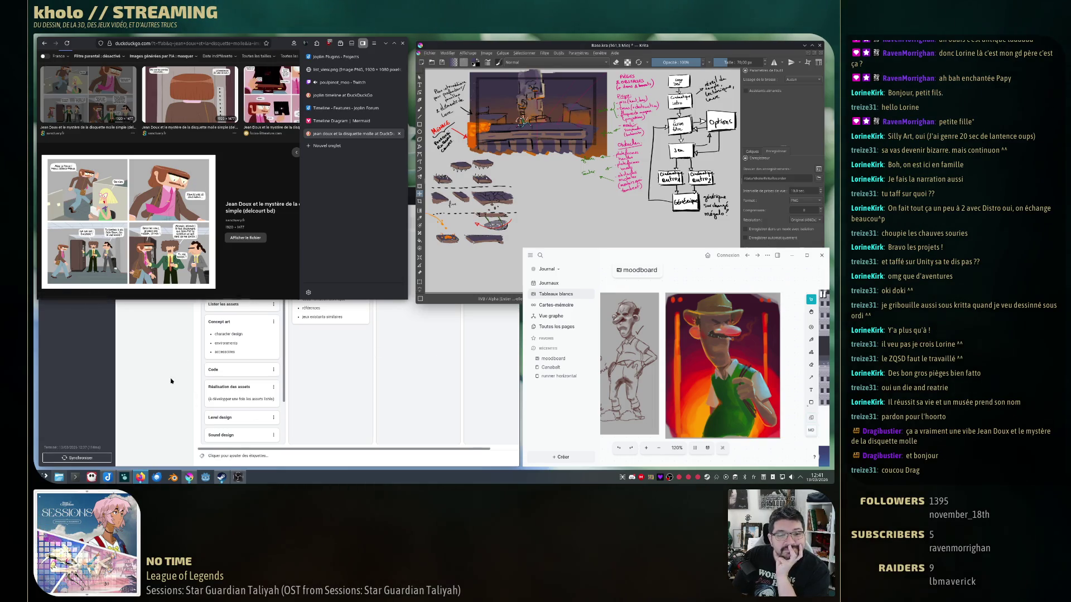
left_click(299, 343)
Name the comic 'Jean Doux et la disquette molle' in the Mar 13th journal entry, then return to the browser.
left_click(550, 283)
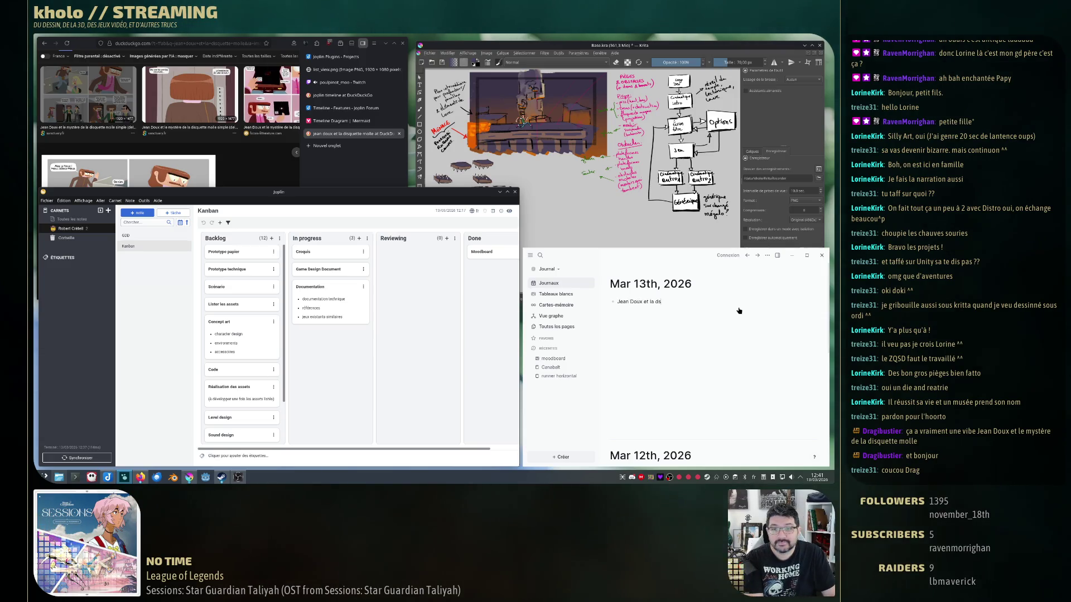
type("quette molle")
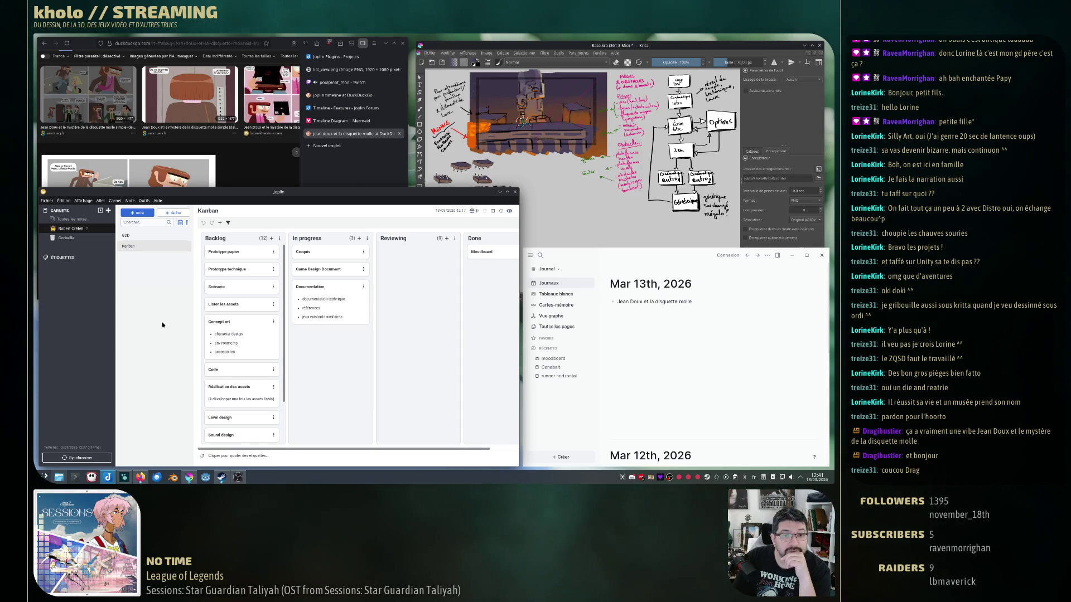
left_click(348, 177)
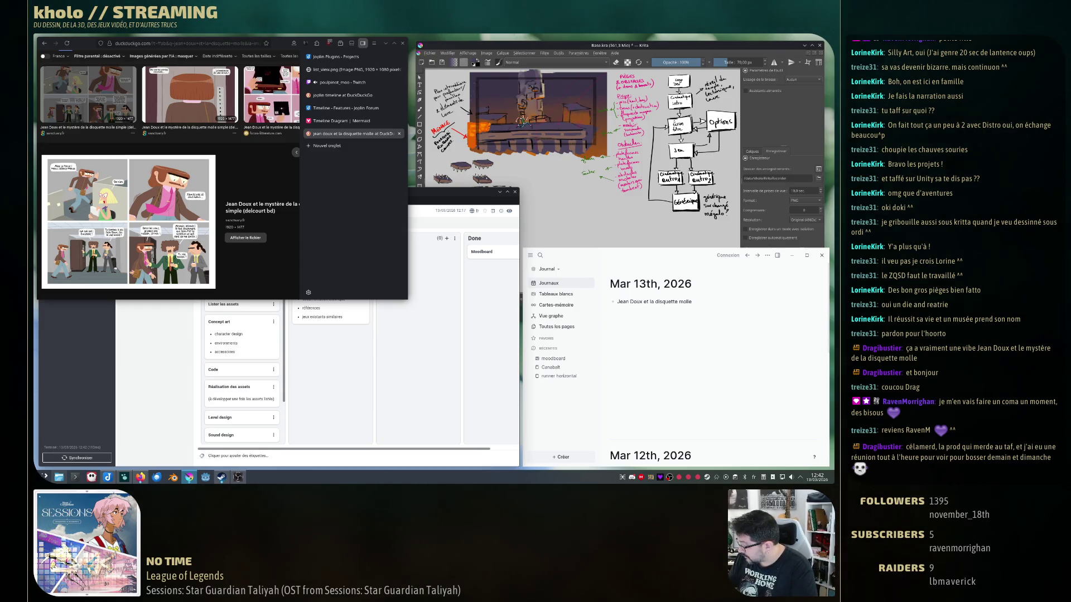
left_click(745, 158)
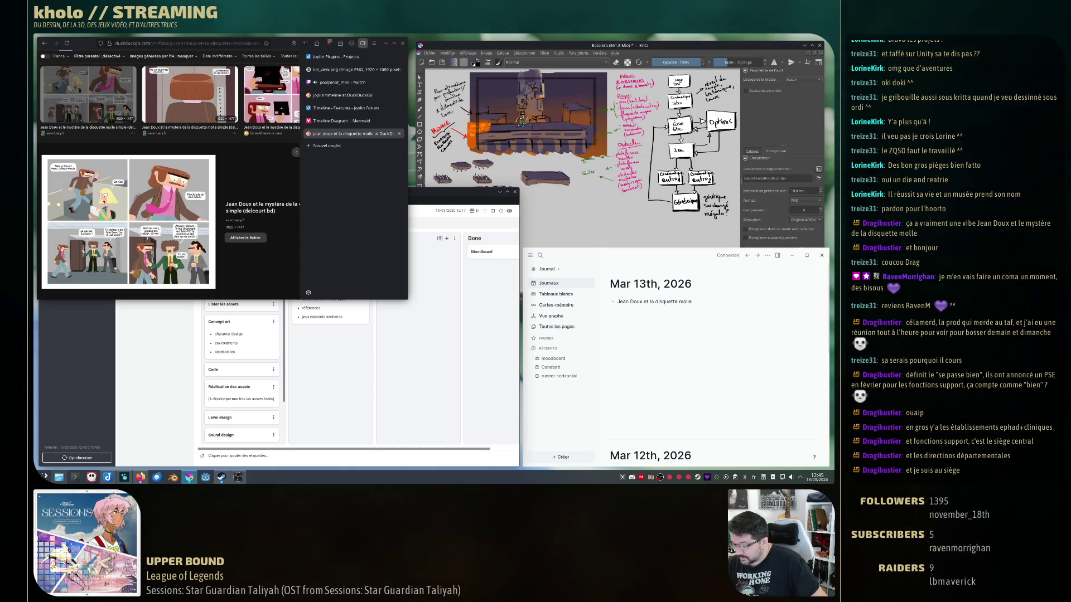
Nudge a platform sprite lower in the Krita level sketch.
left_click_drag(545, 177, 545, 197)
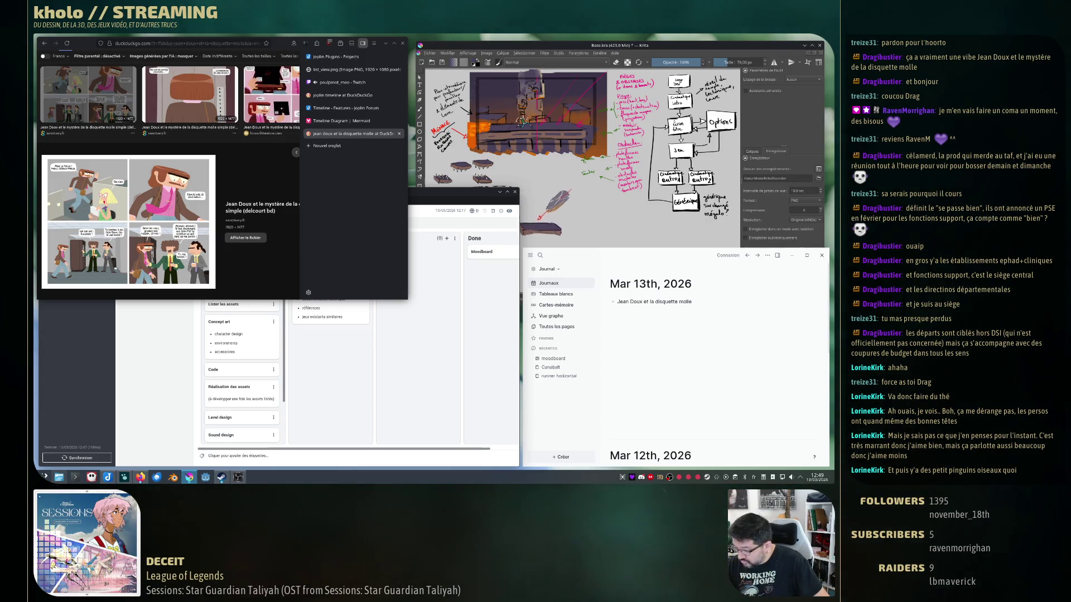
Select the rock sketch and move it up-right with a rotation on the level canvas.
left_click(547, 217)
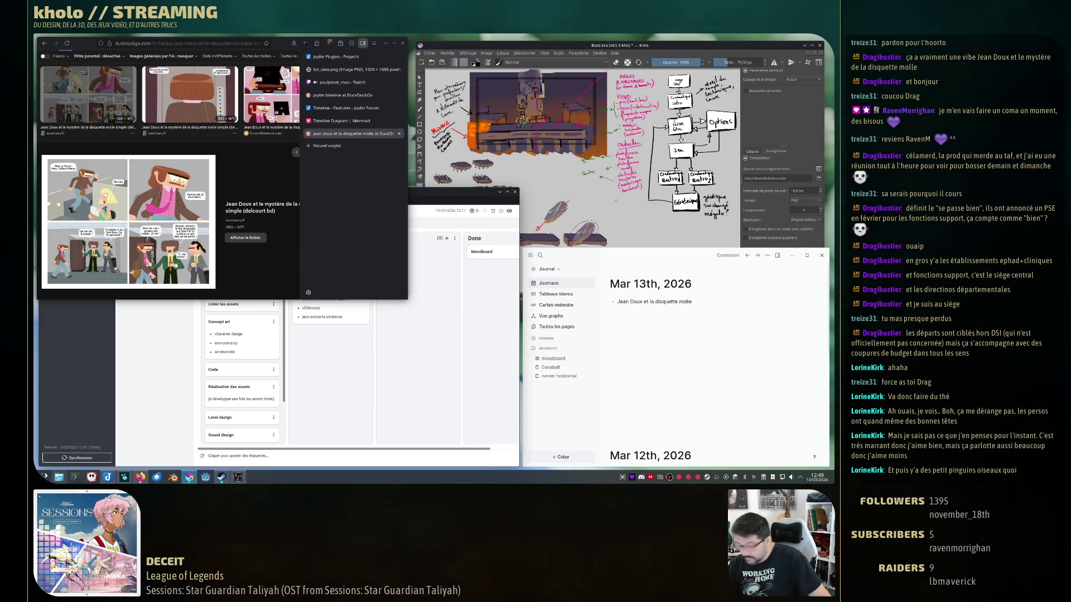
left_click_drag(582, 232, 603, 210)
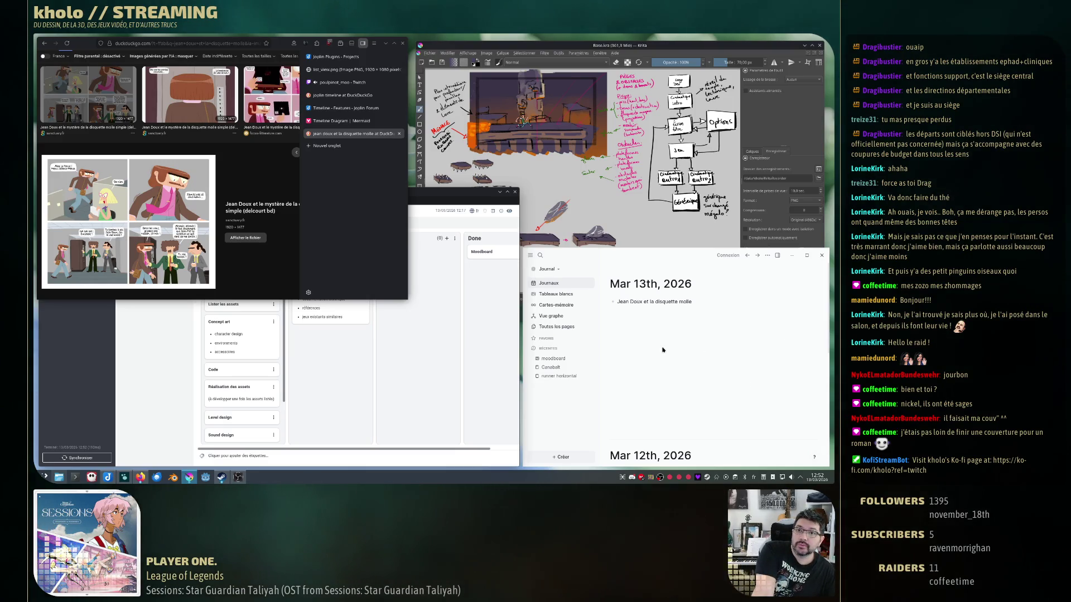
Lasso the platform sprites in Krita and move them down-left in the level sketch.
left_click(641, 48)
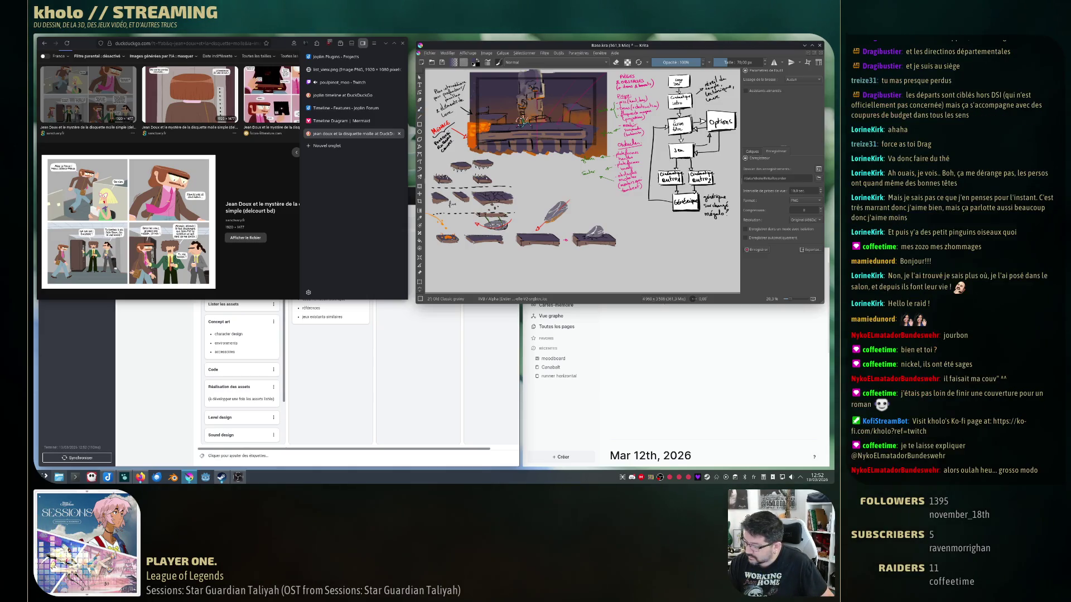
left_click_drag(599, 198, 512, 243)
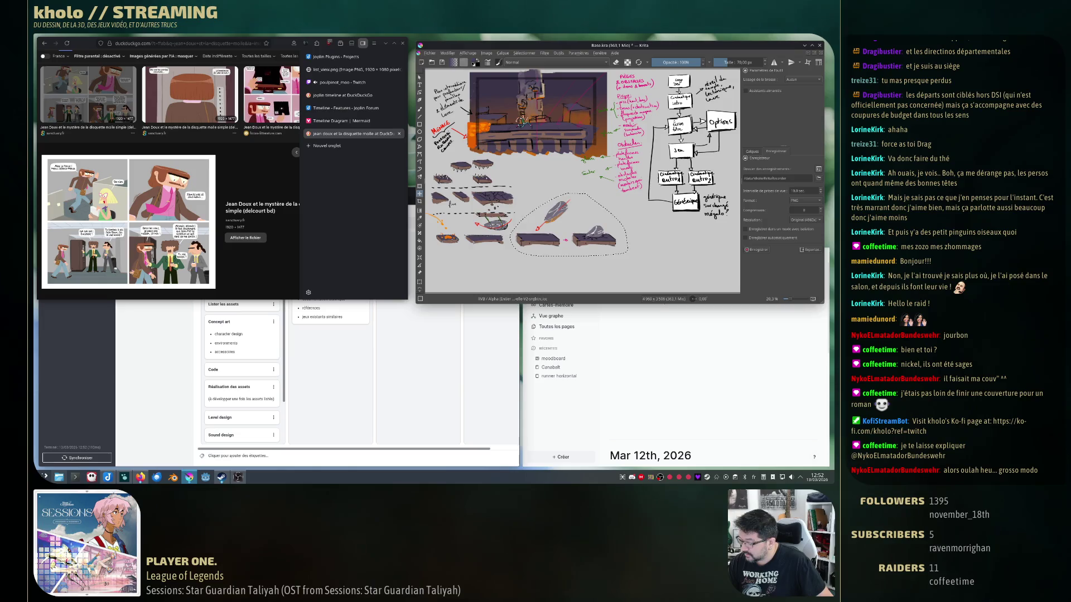
mouse_move(578, 230)
left_mouse_down()
mouse_move(477, 267)
mouse_move(536, 269)
left_mouse_up()
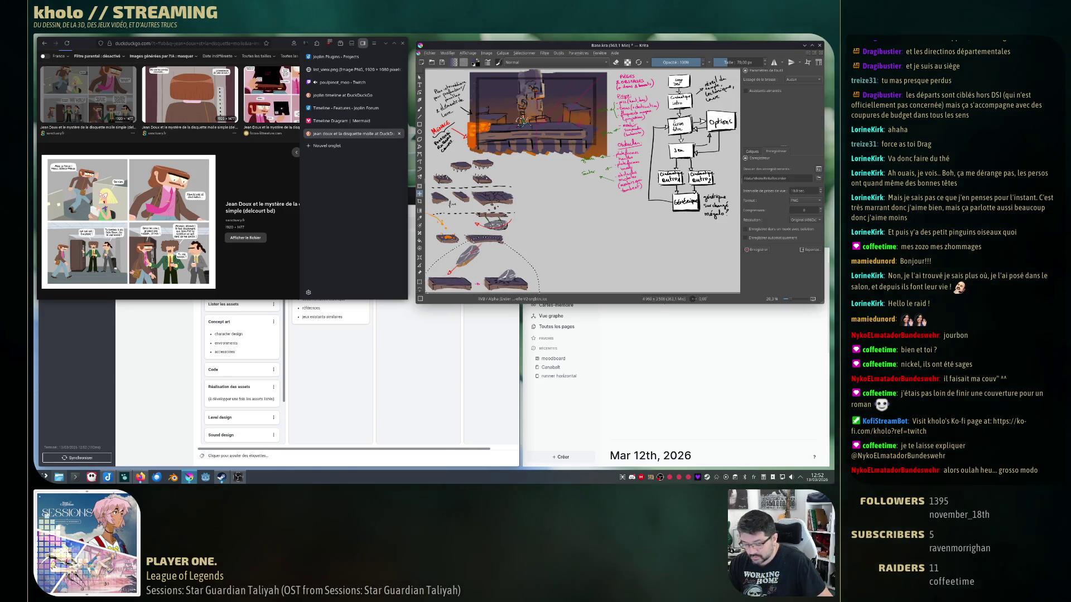
key("ctrl+shift+a")
Reselect the sprites, move them back right, then shrink them slightly and shift left.
left_click_drag(435, 247, 535, 289)
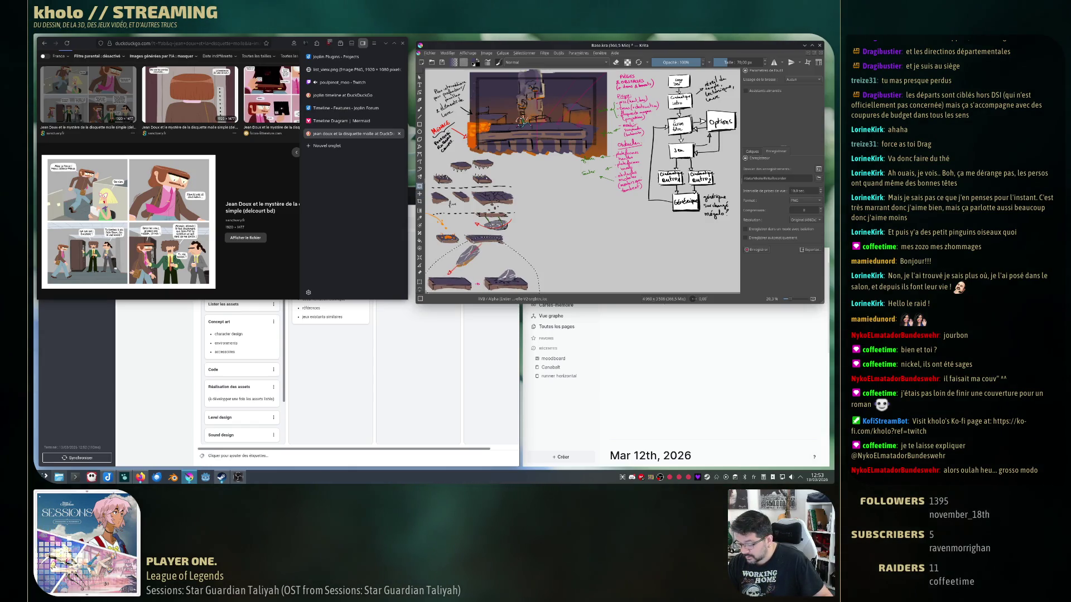
left_click_drag(480, 268, 568, 230)
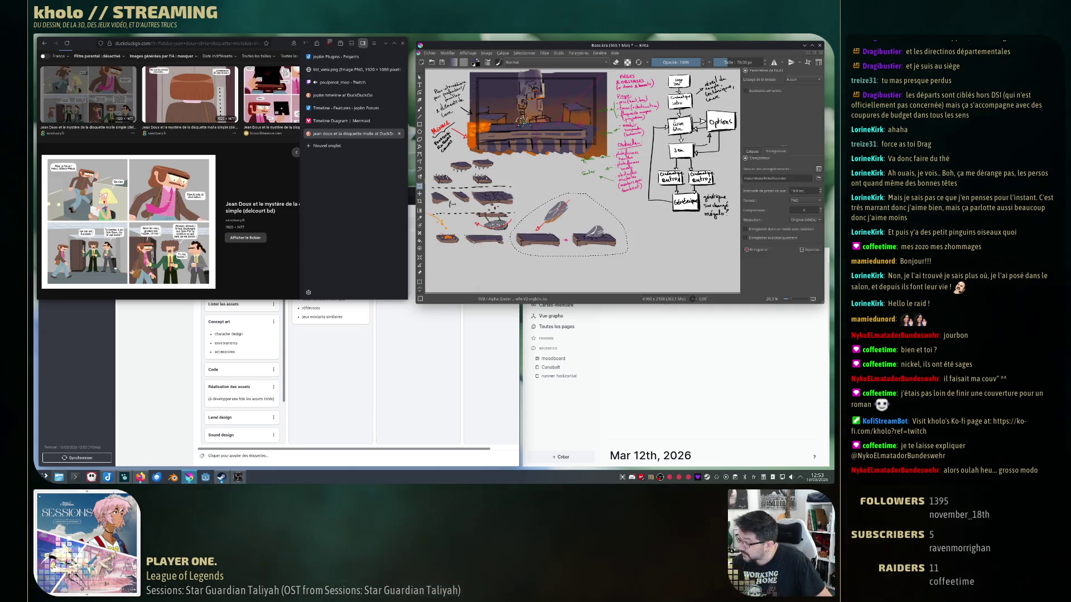
key("ctrl+shift+a")
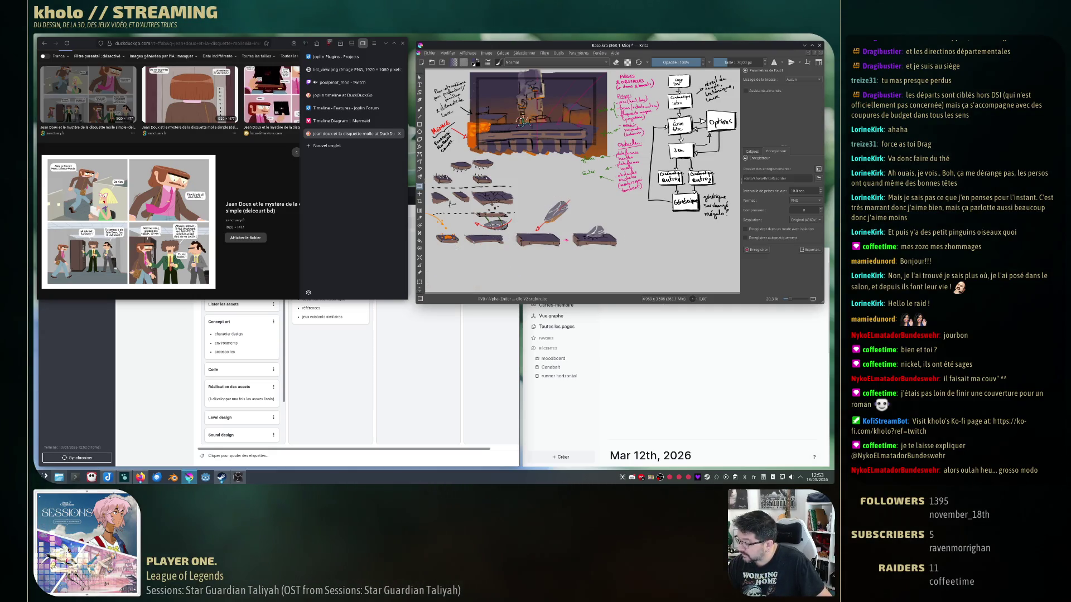
left_click_drag(615, 247, 469, 277)
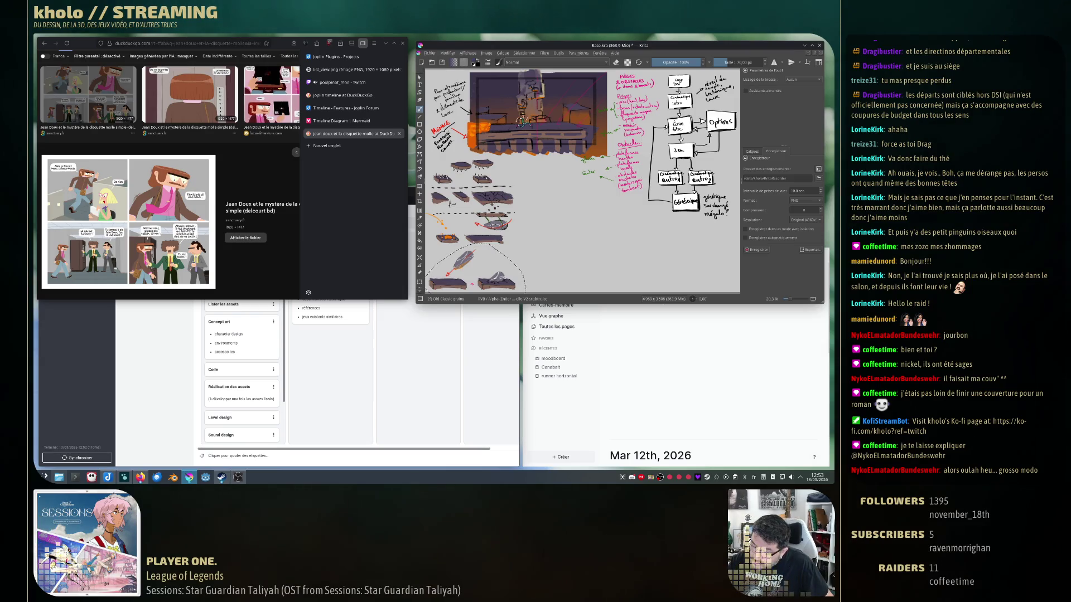
key("Escape")
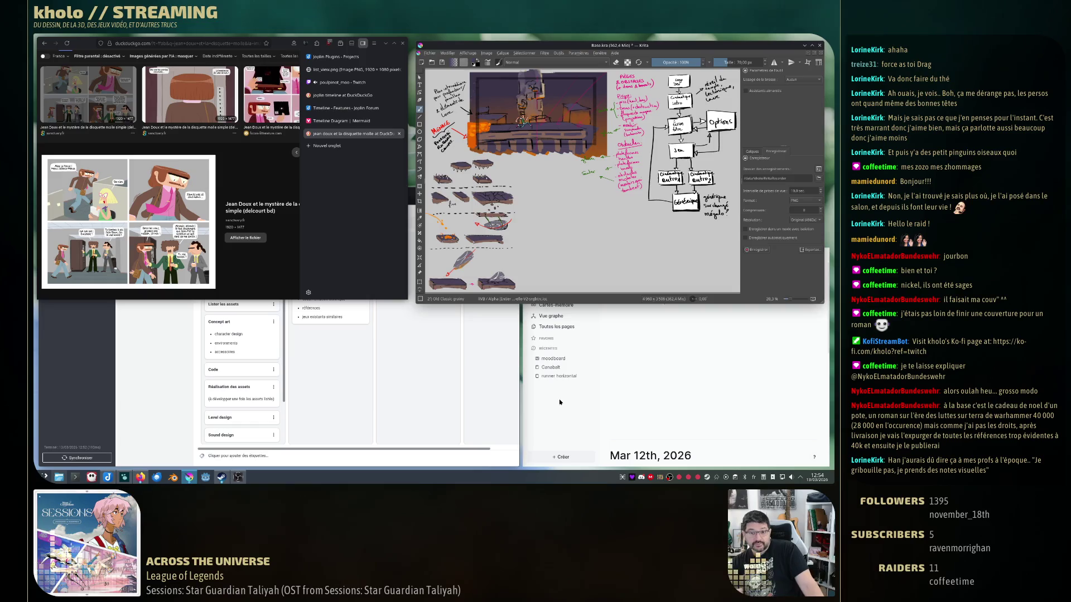
Raise the Logseq journal and scroll to the Mar 12th and Mar 11th game notes.
left_click(585, 394)
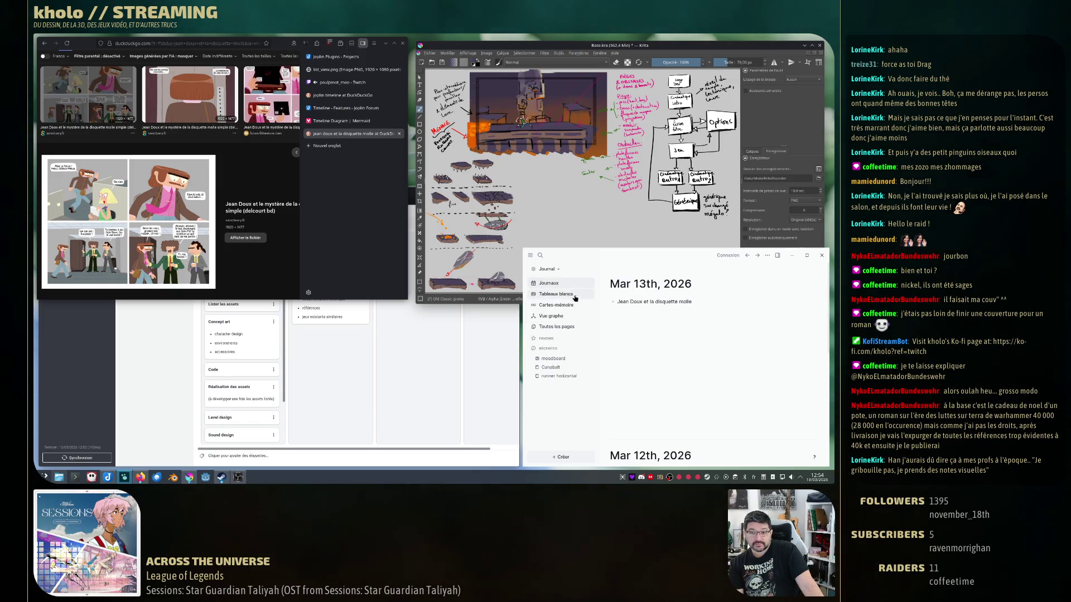
scroll(669, 352, "down", 3)
scroll(682, 325, "up", 3)
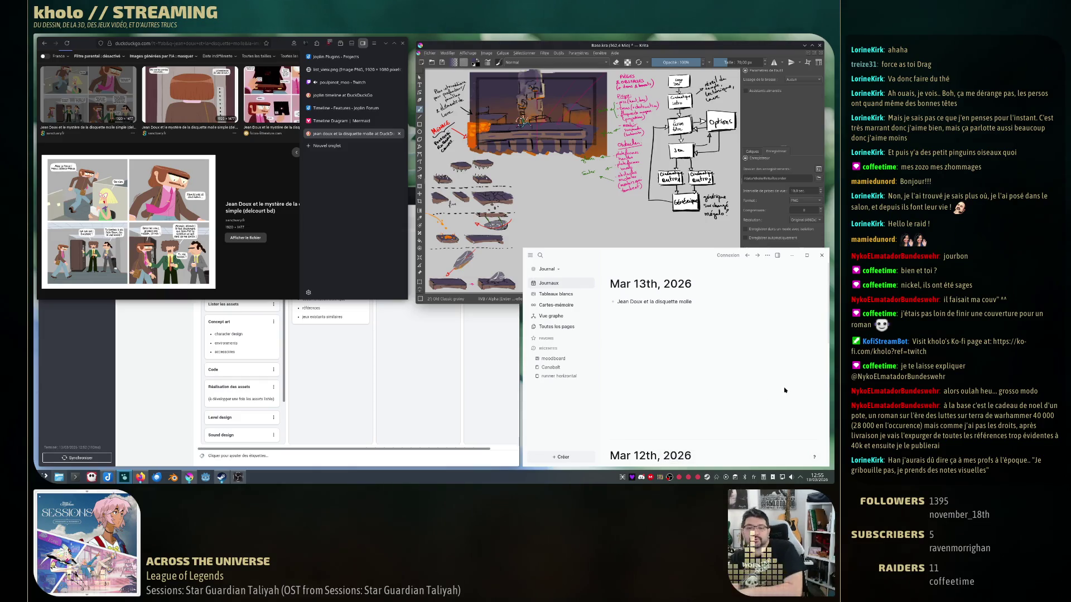
scroll(745, 359, "down", 5)
scroll(736, 358, "down", 3)
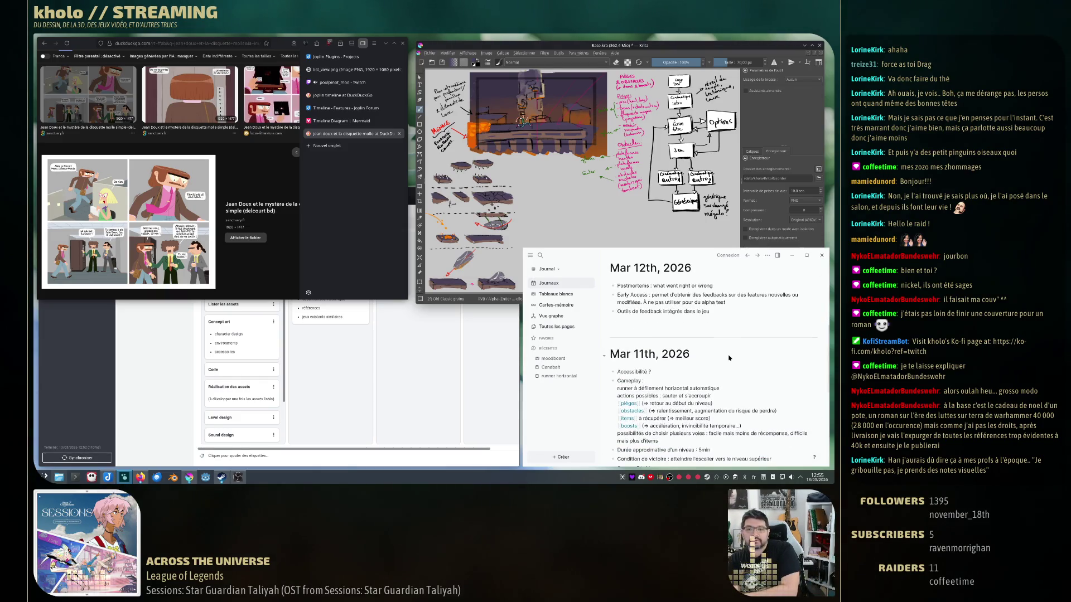